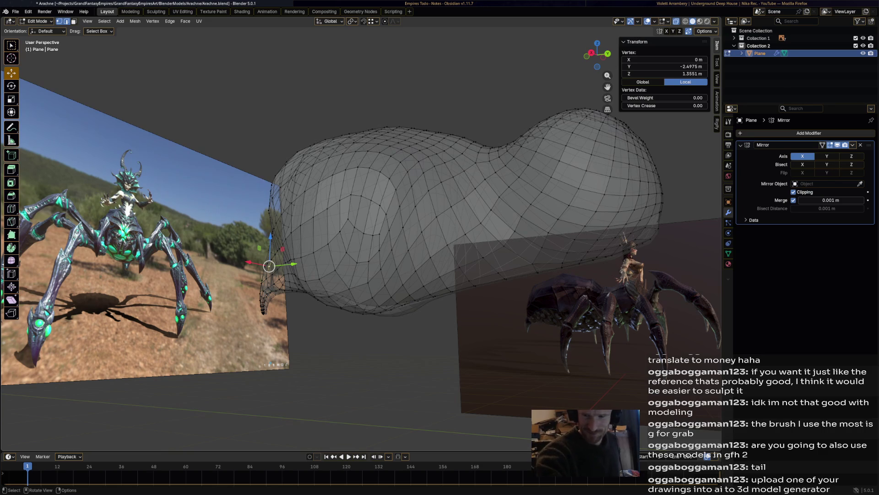
Orbit around the body and try single vertices along its lower side edge.
mouse_move(366, 229)
middle_mouse_down()
mouse_move(421, 231)
mouse_move(386, 226)
middle_mouse_up()
left_click(411, 260, "ctrl")
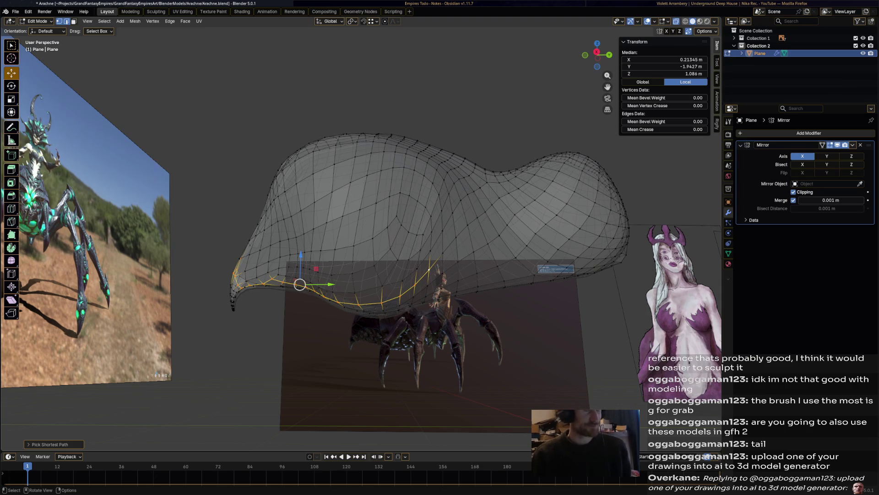
mouse_move(366, 229)
middle_mouse_down()
mouse_move(320, 215)
mouse_move(403, 234)
middle_mouse_up()
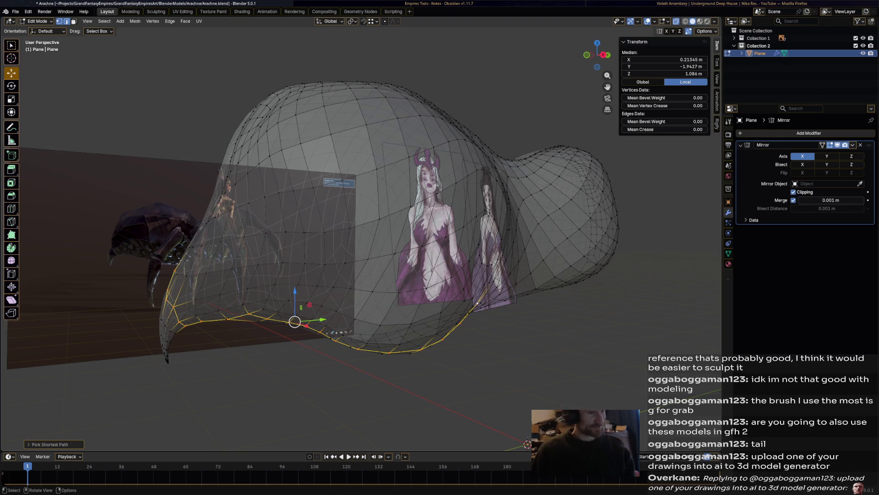
middle_click_drag(403, 235, 320, 231)
left_click(206, 246)
left_click(210, 313)
mouse_move(210, 313)
middle_mouse_down()
mouse_move(192, 311)
mouse_move(215, 297)
middle_mouse_up()
left_click(197, 287)
left_click(196, 306)
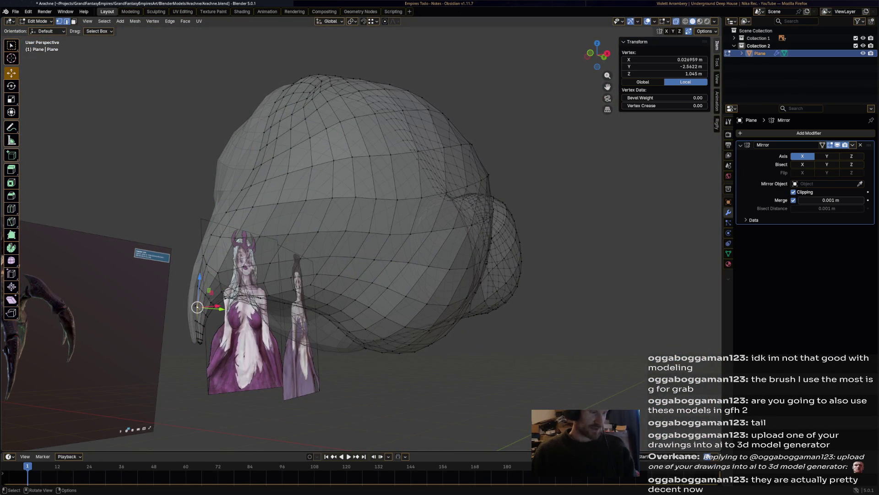
left_click(221, 234)
middle_click_drag(221, 234, 181, 239)
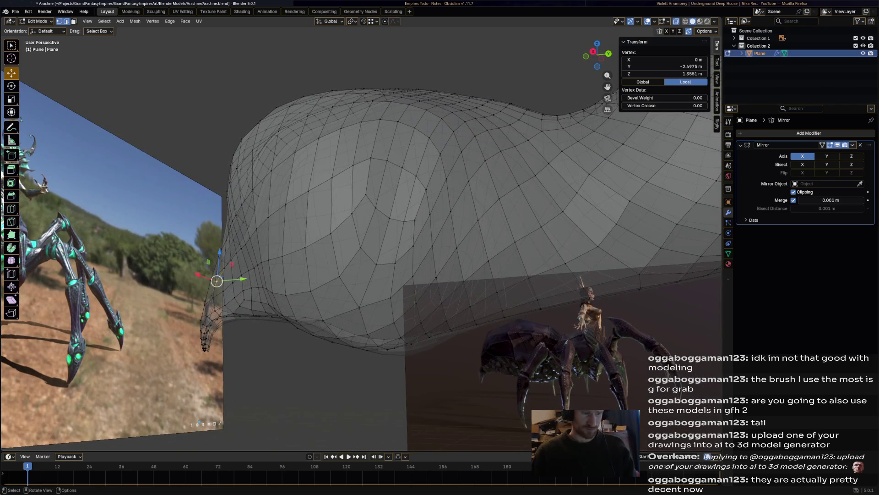
Shortest-path select the horizontal edge path running along the body's side.
left_click(436, 277, "shift")
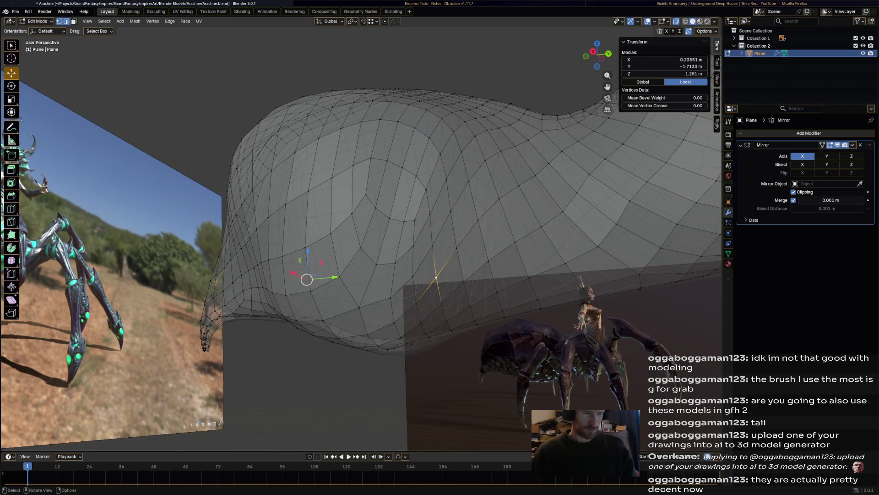
left_click(436, 277)
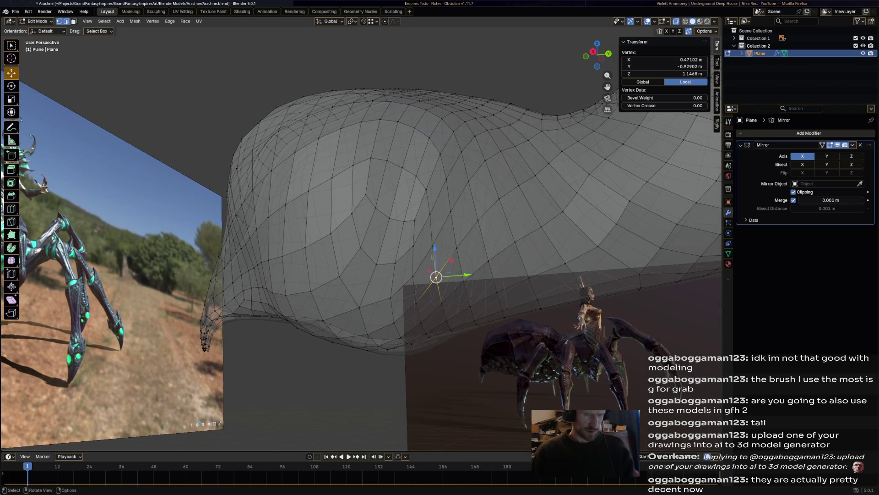
left_click(435, 261, "alt")
middle_click_drag(366, 206, 417, 163)
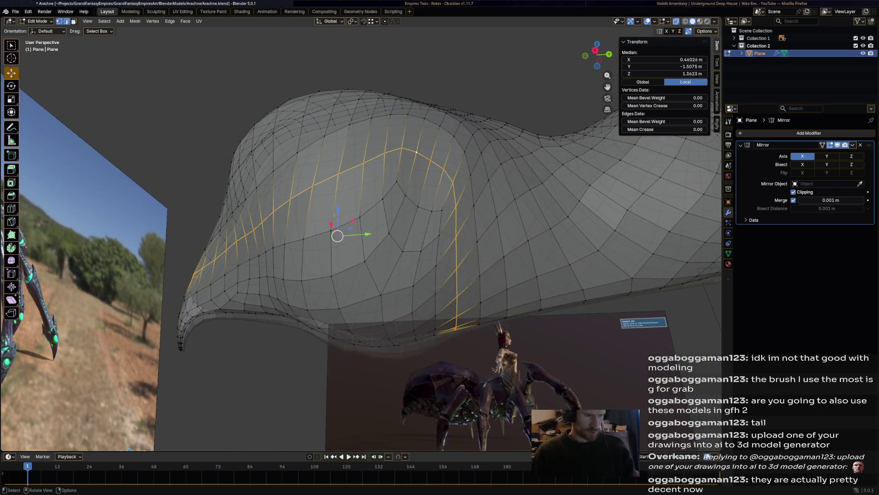
left_click(457, 268)
left_click(456, 256, "alt")
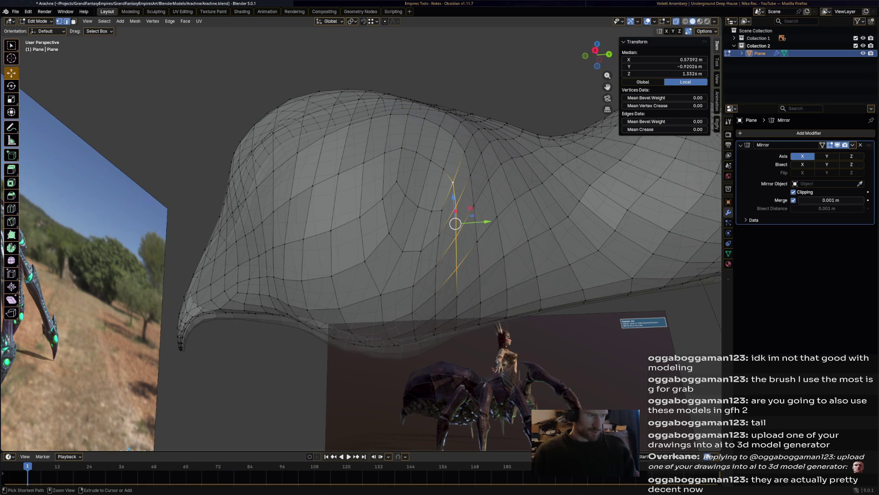
left_click(236, 155, "ctrl")
mouse_move(403, 184)
middle_mouse_down()
mouse_move(412, 174)
mouse_move(320, 183)
mouse_move(422, 178)
middle_mouse_up()
Scale and reposition the selected side edge path.
middle_click_drag(279, 246, 288, 230)
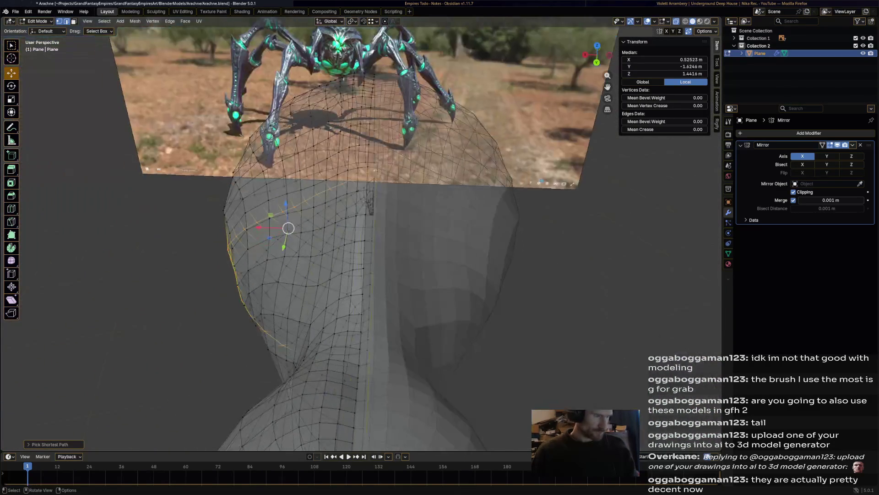
key("s")
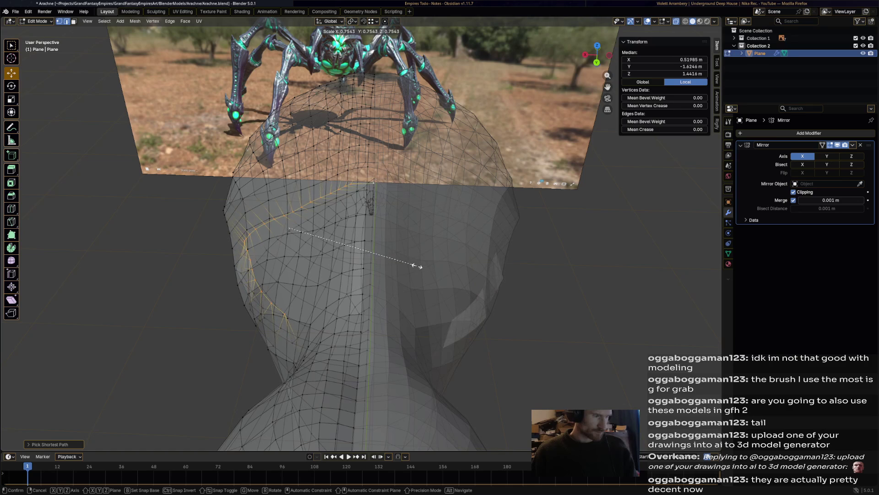
left_click(416, 261)
mouse_move(416, 261)
middle_mouse_down()
mouse_move(321, 256)
mouse_move(315, 246)
middle_mouse_up()
key("g")
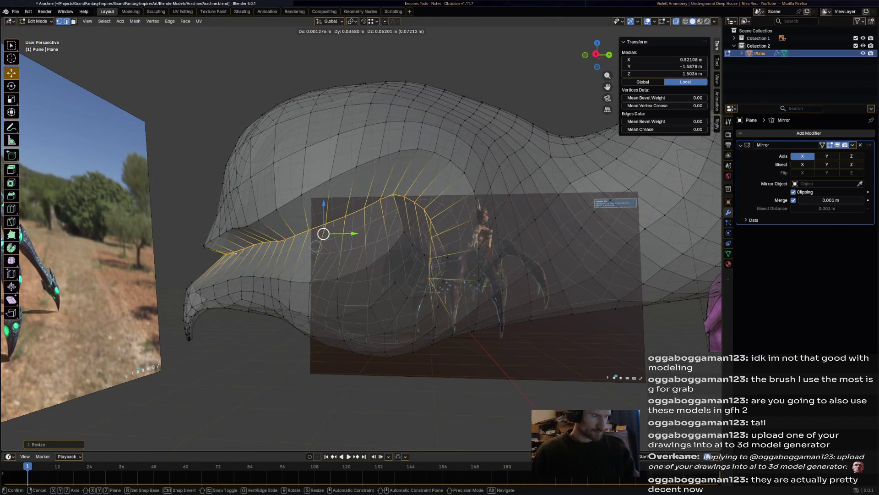
left_click(305, 252)
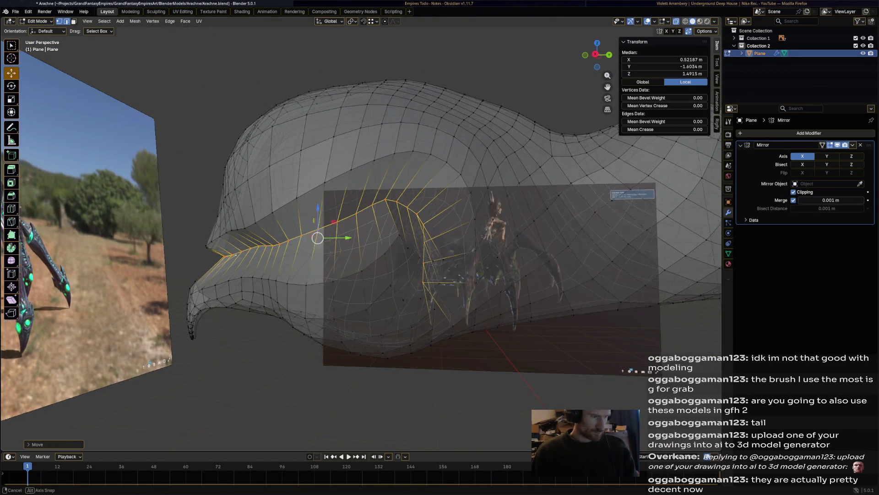
Scale the selected vertices, then push a single side vertex along Y.
middle_click_drag(306, 252, 414, 259)
key("s")
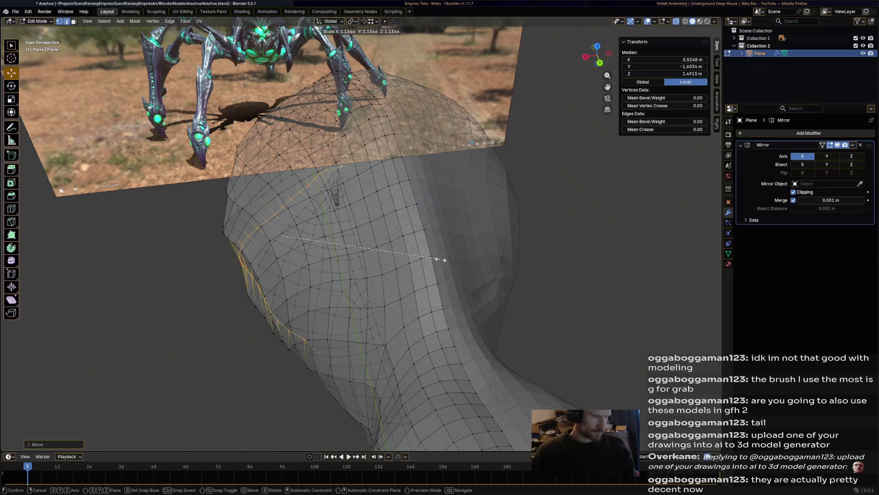
left_click(431, 258)
middle_click_drag(431, 257, 316, 248)
scroll(348, 257, "up", 5)
left_click(236, 232)
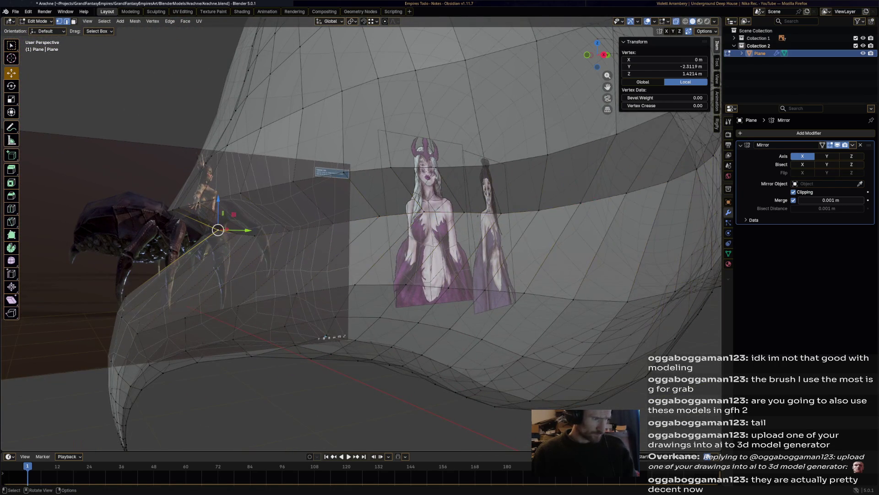
key("g")
key("y")
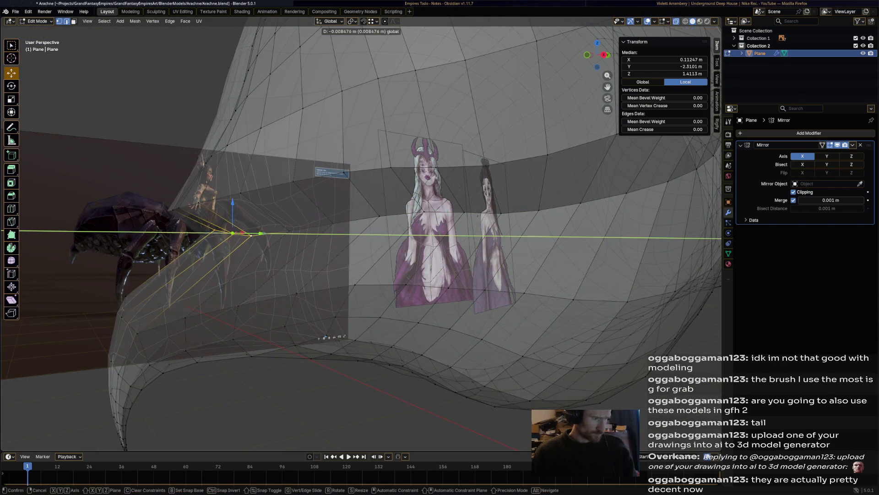
left_click(235, 232)
Select a vertex chain along the upper side and lower it.
mouse_move(348, 247)
middle_mouse_down()
mouse_move(311, 274)
mouse_move(385, 243)
middle_mouse_up()
left_click(532, 179)
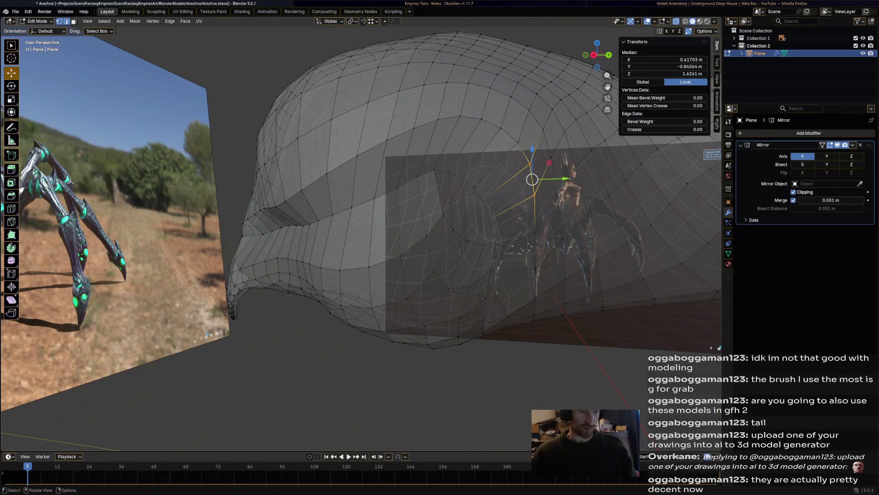
left_click(517, 141, "shift")
left_click(501, 126, "shift")
left_click(481, 118, "shift")
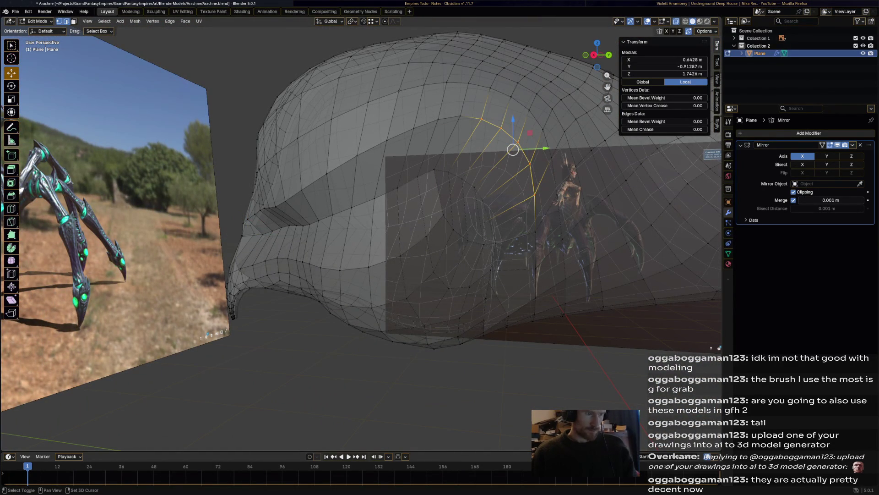
middle_click_drag(385, 243, 348, 248)
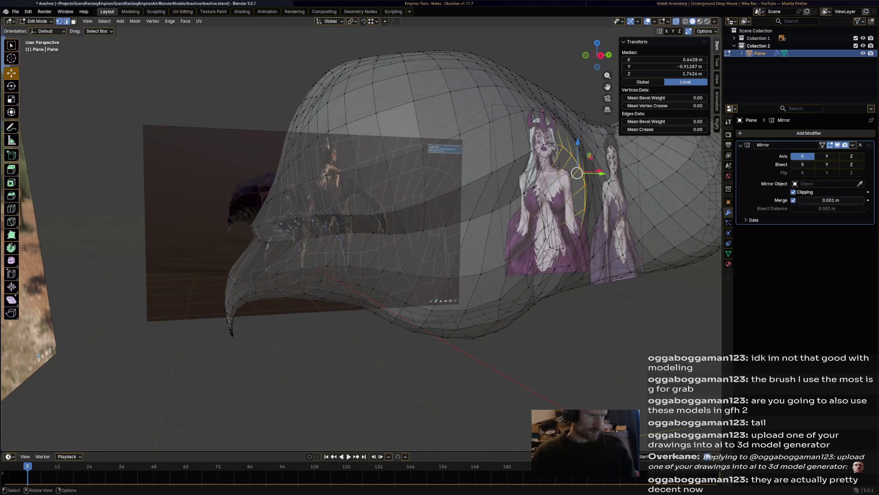
left_click(333, 214, "ctrl")
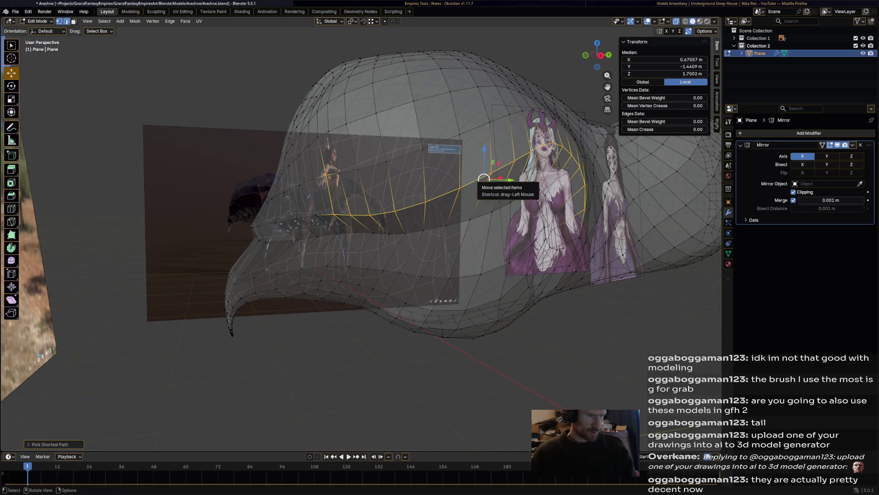
key("g")
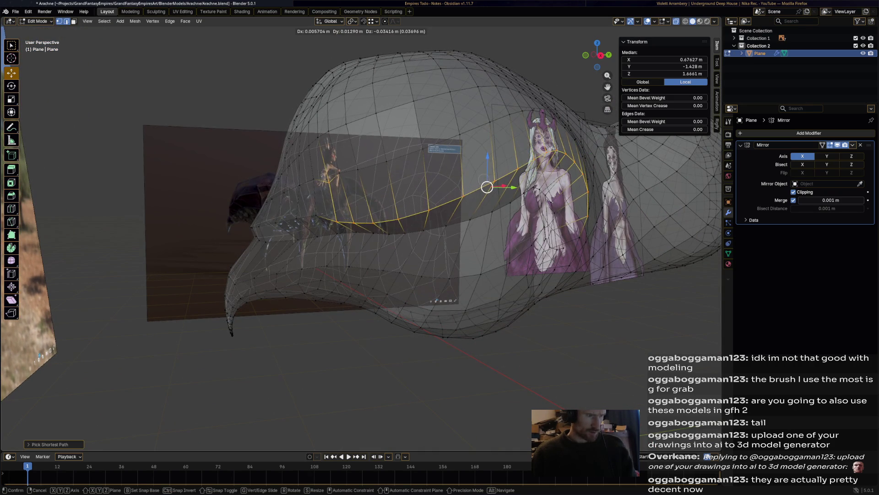
left_click(487, 189)
Select the edge path along the ridge and move it down.
mouse_move(487, 188)
middle_mouse_down()
mouse_move(412, 196)
mouse_move(481, 183)
mouse_move(459, 160)
middle_mouse_up()
left_click(459, 160)
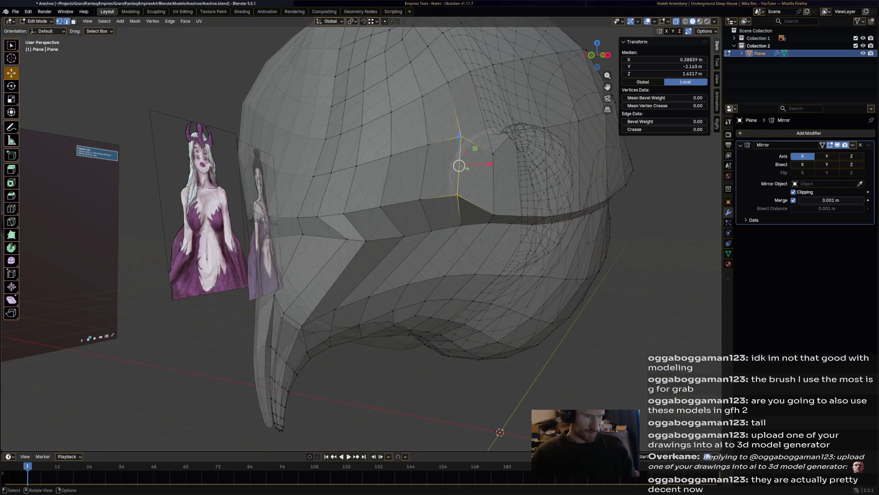
left_click(372, 200, "ctrl")
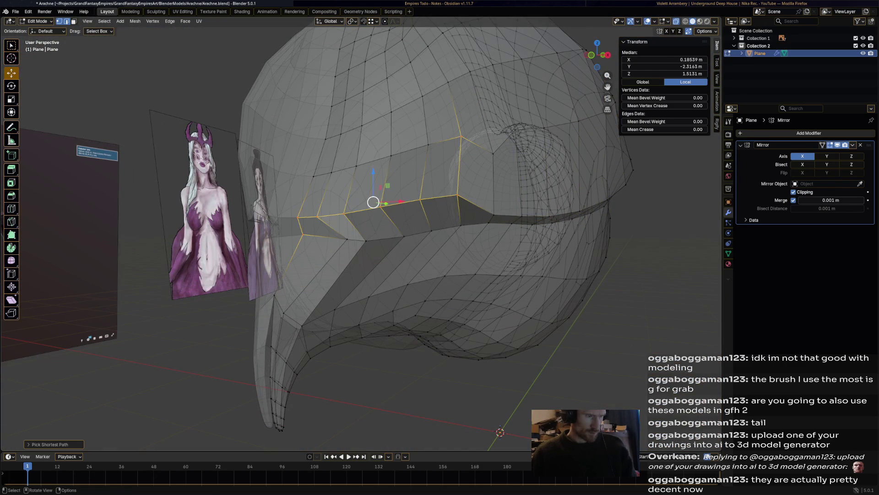
key("g")
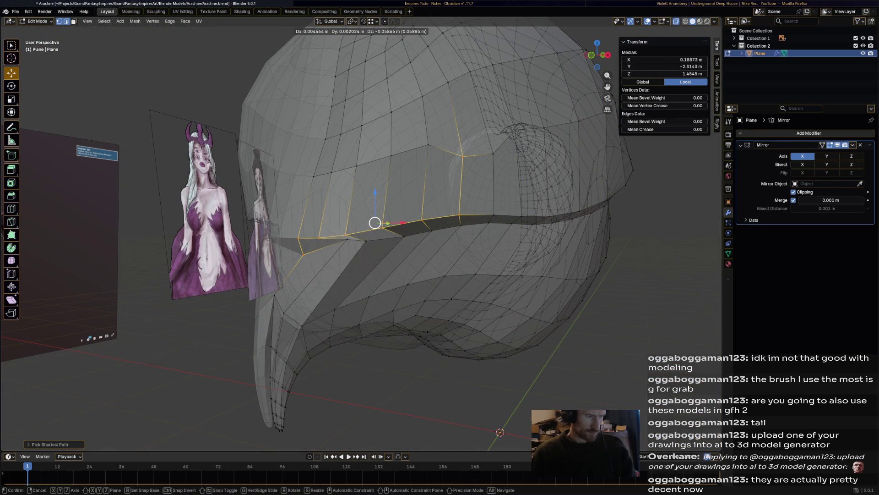
left_click(375, 223)
Nudge the ridge's end vertex and its neighbour, then select further side vertices.
left_click(304, 252)
key("g")
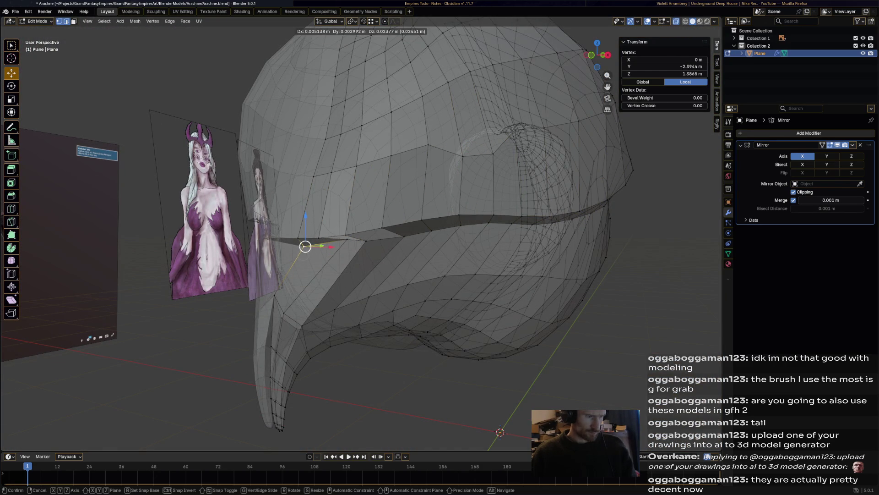
left_click(305, 246)
left_click(346, 238)
key("g")
left_click(340, 244)
left_click(303, 246, "shift")
mouse_move(303, 246)
middle_mouse_down()
mouse_move(385, 254)
mouse_move(376, 254)
middle_mouse_up()
left_click(517, 147)
mouse_move(517, 146)
middle_mouse_down()
mouse_move(586, 158)
mouse_move(568, 165)
mouse_move(605, 158)
middle_mouse_up()
Select a side vertex and move it to a new position.
left_click(355, 237)
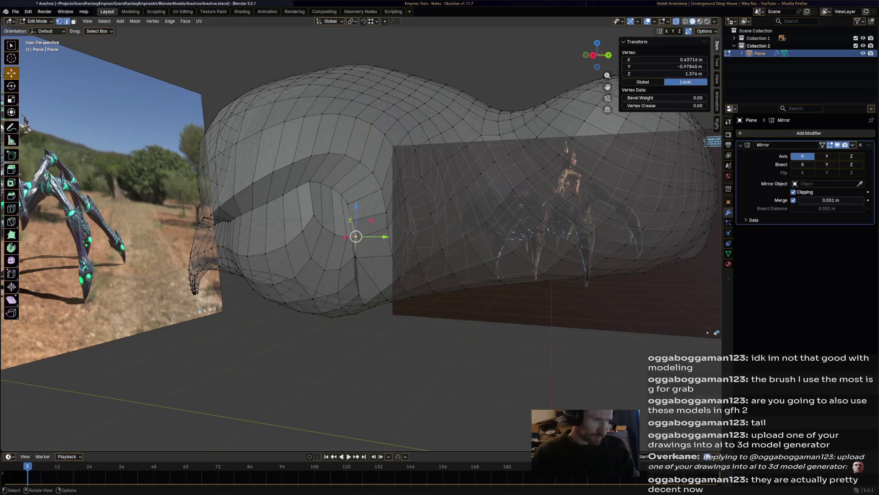
scroll(355, 237, "up", 1)
mouse_move(354, 237)
middle_mouse_down()
mouse_move(321, 227)
mouse_move(348, 215)
mouse_move(405, 126)
mouse_move(361, 142)
middle_mouse_up()
key("g")
left_click(405, 126)
Select an edge path up the side and move it up and outward.
left_click(284, 307)
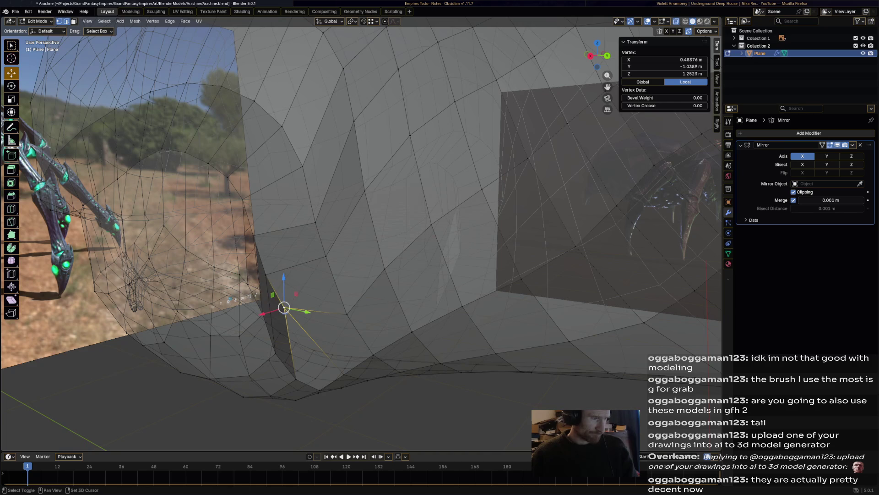
left_click(254, 236, "ctrl")
left_click(352, 121, "ctrl")
key("g")
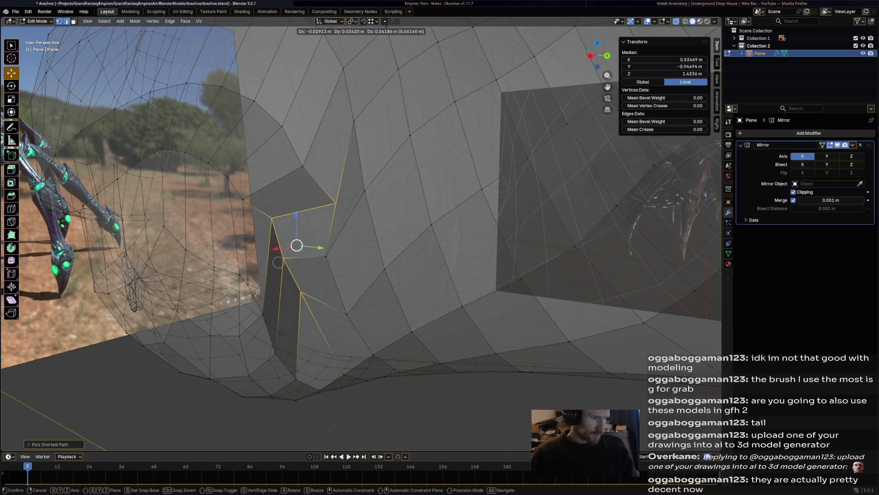
key("Escape")
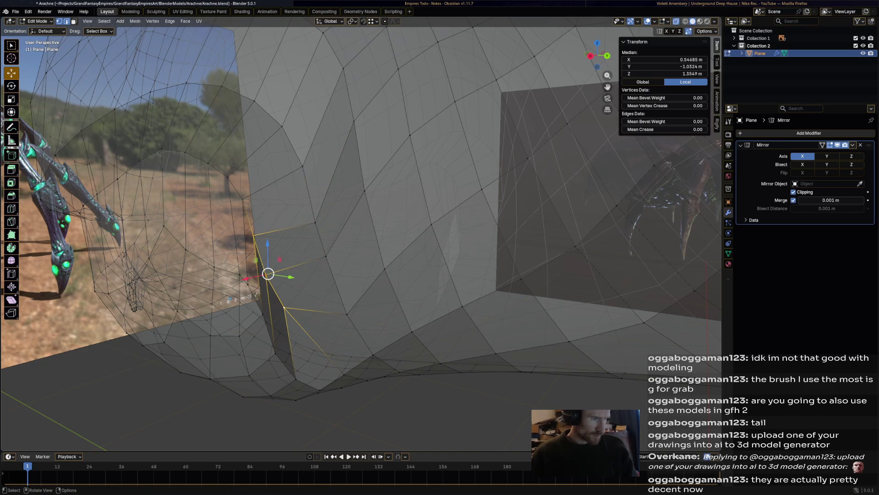
key("g")
left_click(296, 260)
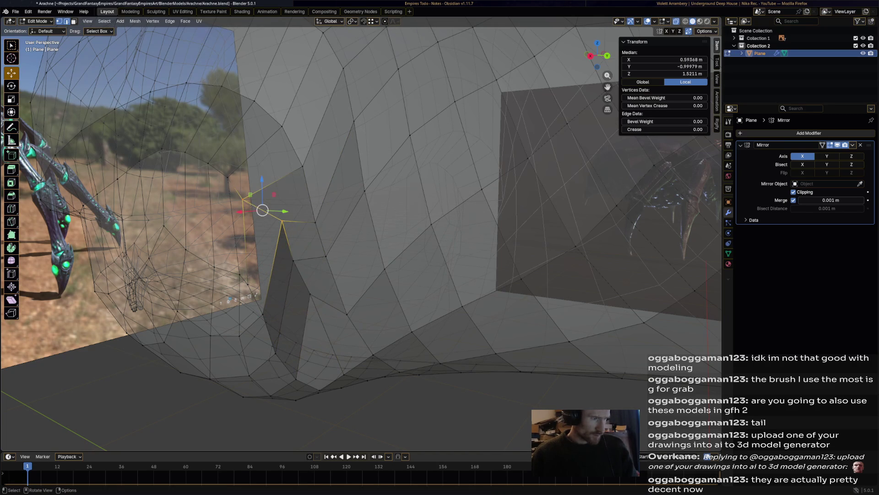
Select a single vertex on the fold near the spike tip and move it twice.
left_click(287, 218)
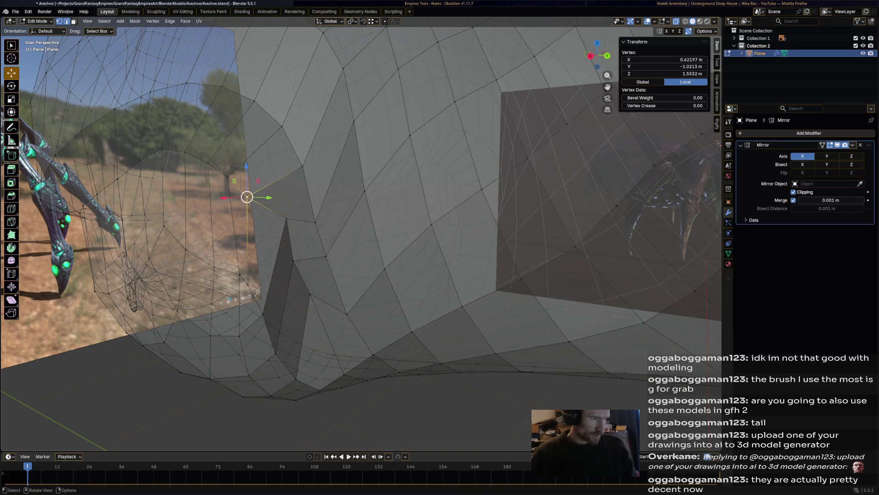
left_click(255, 151, "alt")
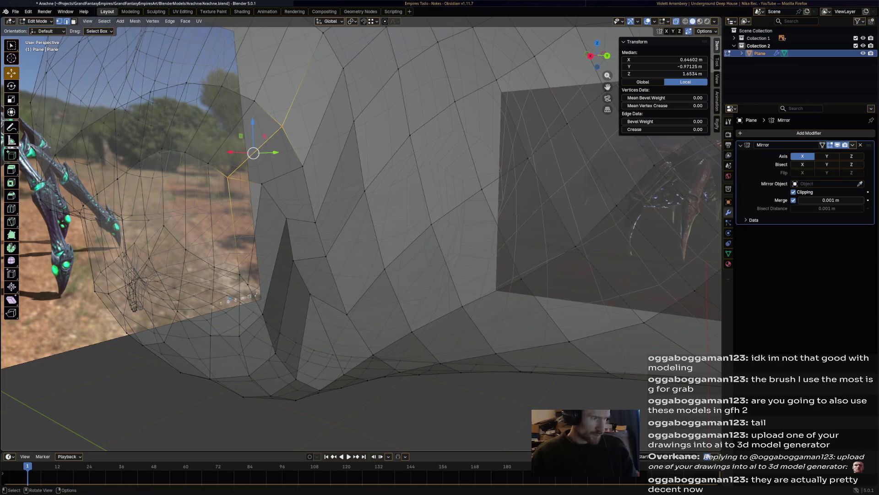
left_click(227, 176)
key("g")
left_click(241, 163)
key("g")
left_click(212, 153)
Reposition the fold vertex outward and lower through a series of moves.
middle_click_drag(212, 153, 321, 185)
scroll(320, 185, "up", 3)
key("g")
left_click(399, 138)
key("g")
left_click(410, 151)
key("g")
left_click(431, 157)
key("g")
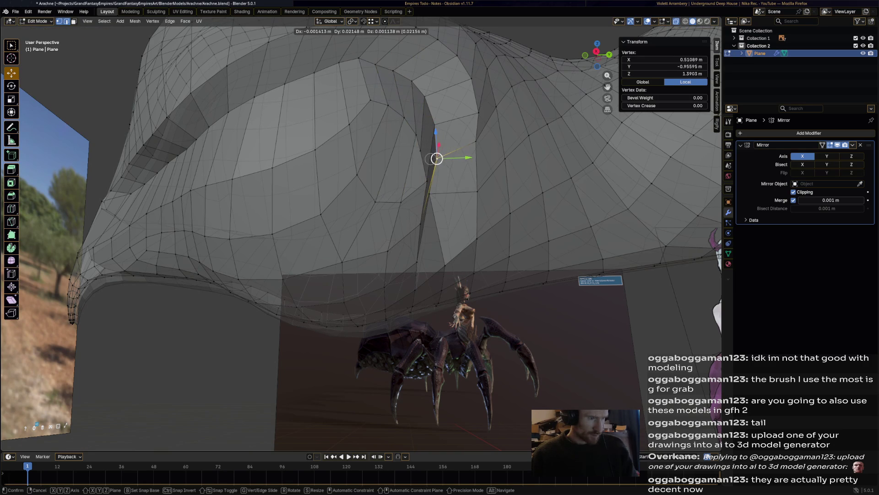
left_click(441, 191)
Lower the fold vertex further, to X 0.43546, Y -0.94453, Z 1.281 m.
key("g")
left_click(426, 181)
key("g")
left_click(420, 222)
key("g")
left_click(421, 215)
key("g")
scroll(540, 403, "down", 3)
middle_click_drag(540, 402, 248, 234)
scroll(400, 315, "up", 1)
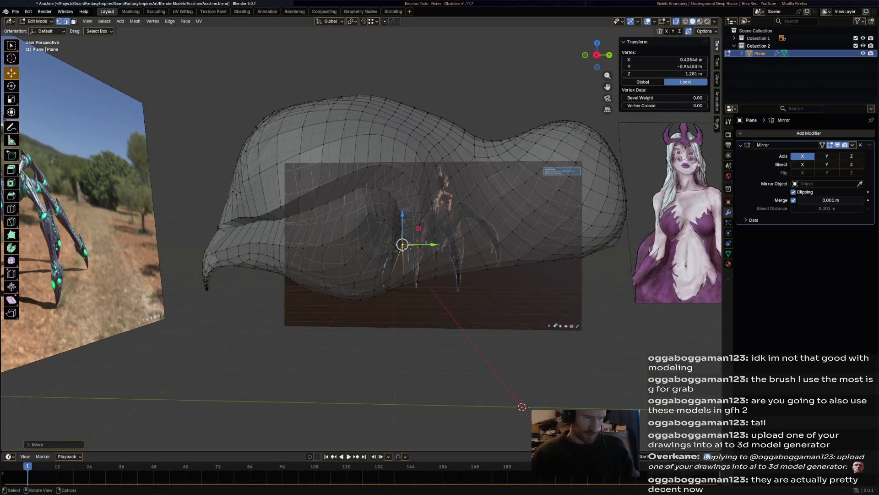
Shortest-path select the ring of edges around the body's waist.
scroll(362, 229, "up", 3)
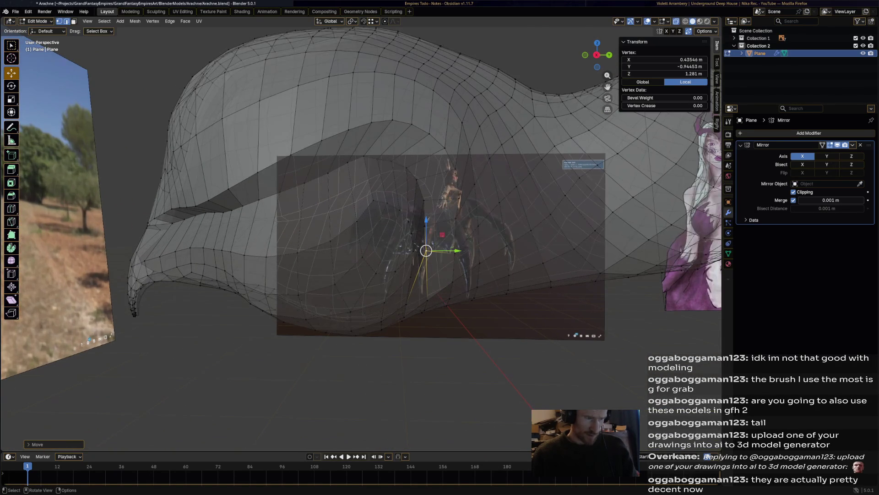
middle_click_drag(362, 229, 348, 225)
left_click(402, 299, "shift")
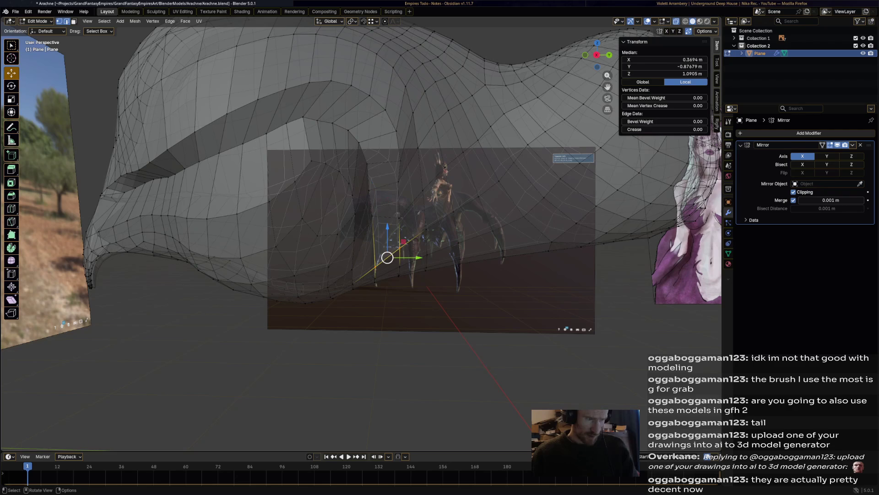
left_click(375, 266)
middle_click_drag(375, 267, 352, 270)
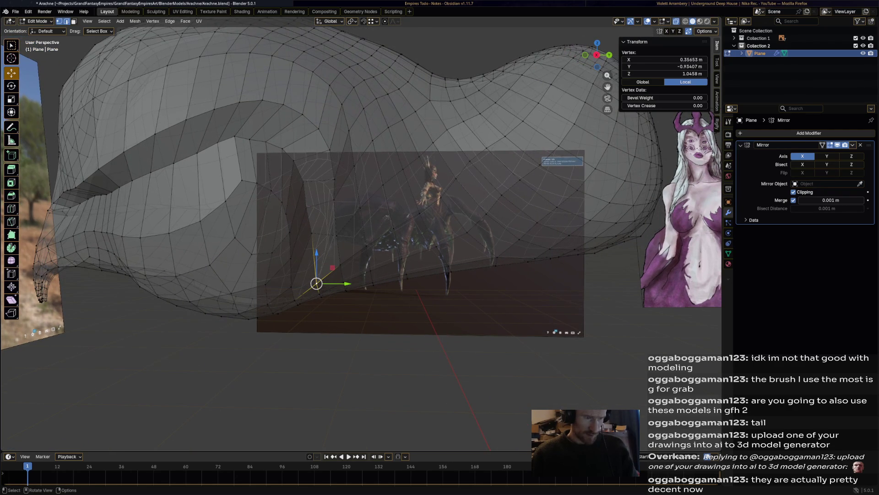
left_click(469, 161, "ctrl")
middle_click_drag(469, 160, 385, 165)
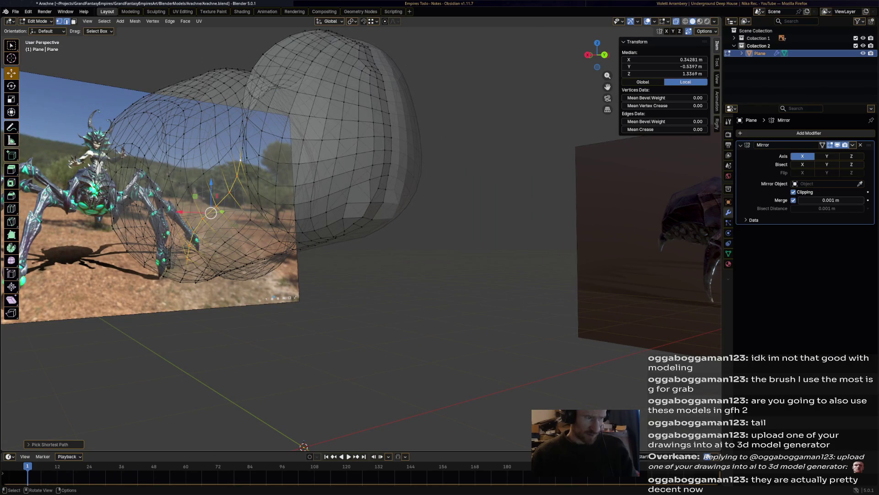
middle_click_drag(385, 164, 229, 170)
left_click(274, 187, "ctrl")
mouse_move(274, 188)
middle_mouse_down()
mouse_move(229, 190)
mouse_move(414, 262)
mouse_move(458, 252)
middle_mouse_up()
Scale down the selected waist edge ring.
key("s")
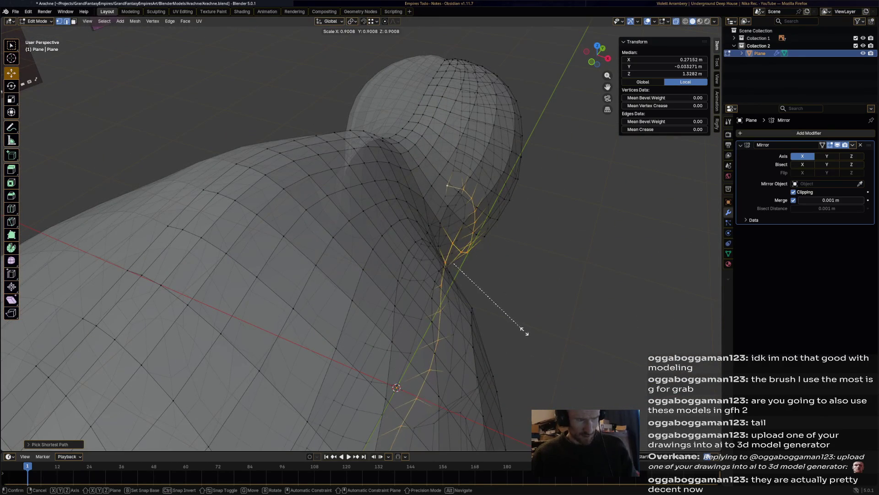
middle_click_drag(545, 339, 409, 298)
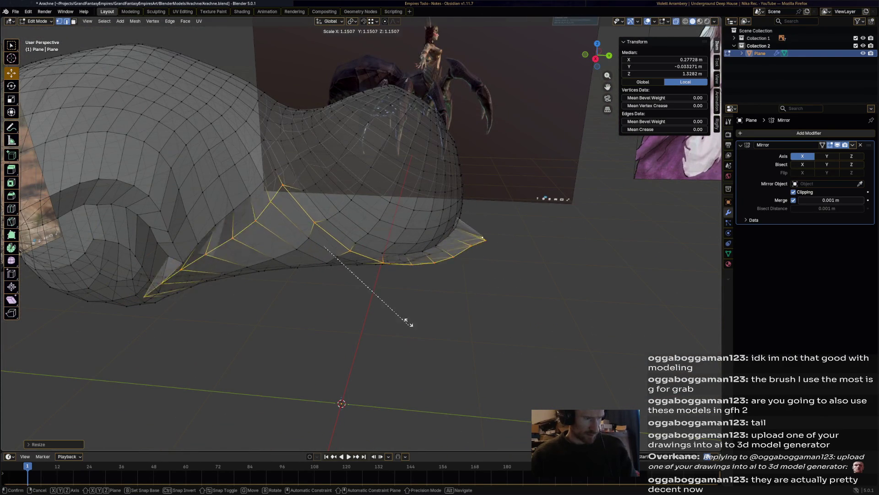
left_click(379, 265)
mouse_move(378, 265)
middle_mouse_down()
mouse_move(389, 261)
mouse_move(348, 295)
middle_mouse_up()
Tilt the waist ring about X and shift it inward to median X 0.23485 m.
key("s")
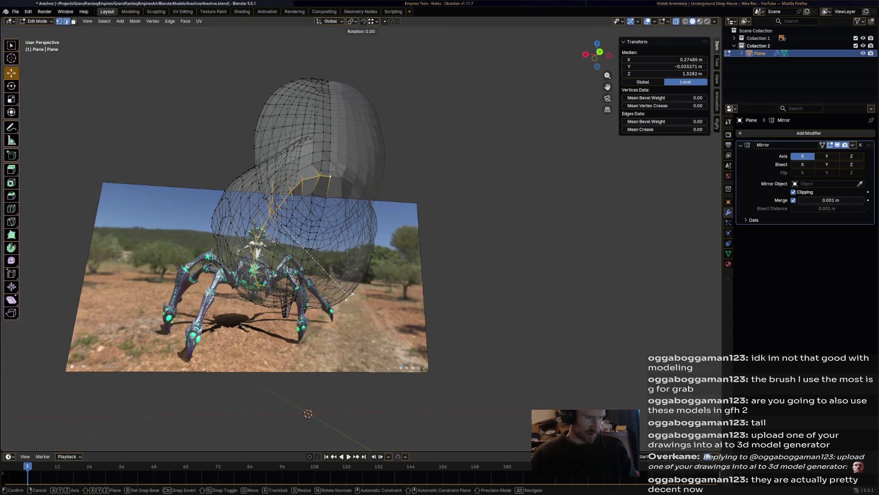
key("z")
key("x")
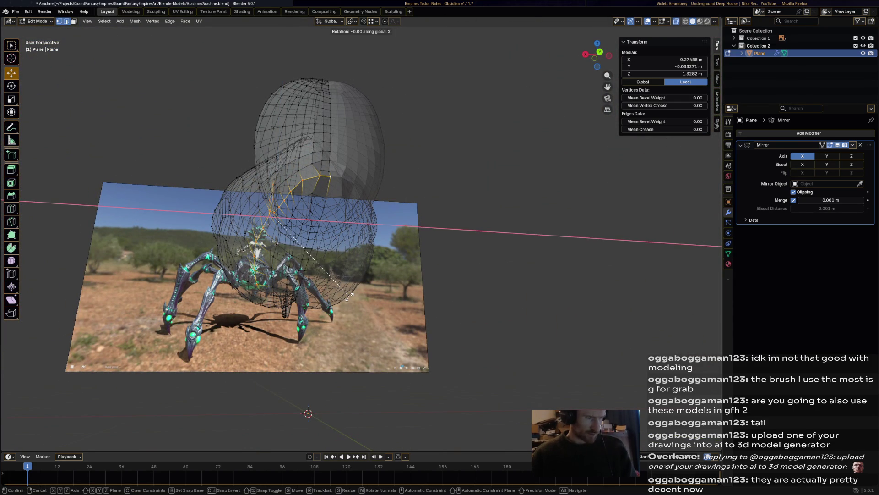
left_click(350, 295)
mouse_move(350, 295)
middle_mouse_down()
mouse_move(337, 294)
mouse_move(396, 264)
mouse_move(485, 243)
middle_mouse_up()
left_click_drag(378, 223, 371, 221)
left_click(370, 222)
mouse_move(371, 222)
middle_mouse_down()
mouse_move(336, 197)
mouse_move(320, 202)
middle_mouse_up()
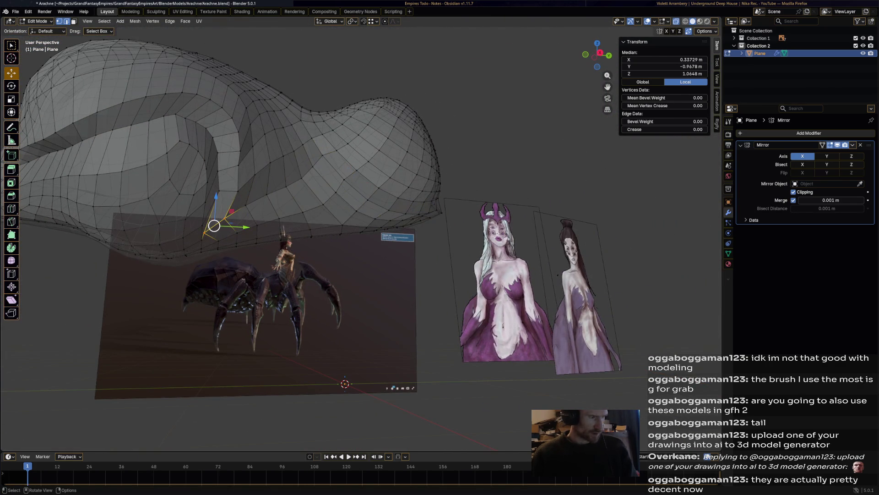
Nudge a side vertex, then shift the side edge path outward along the X axis.
left_click(204, 232)
left_click(322, 155, "shift")
left_click(204, 233)
left_click_drag(204, 232, 224, 219)
left_click(322, 155, "ctrl")
scroll(284, 192, "up", 5)
mouse_move(284, 192)
middle_mouse_down()
mouse_move(321, 206)
mouse_move(302, 211)
mouse_move(247, 170)
middle_mouse_up()
key("g")
key("x")
key("Return")
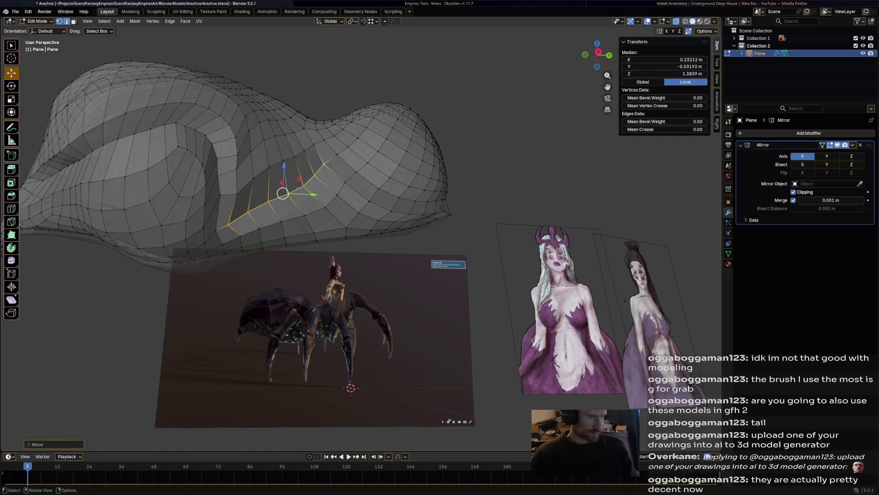
Move a single side vertex outward along X to widen the flank.
left_click(340, 191)
mouse_move(340, 191)
middle_mouse_down()
mouse_move(316, 180)
mouse_move(375, 174)
mouse_move(284, 179)
middle_mouse_up()
left_click(352, 183)
key("g")
left_click(375, 174)
Shift two side vertices along the Y axis.
left_click(532, 175, "shift")
middle_click_drag(532, 174, 481, 115)
key("g")
key("y")
left_click(387, 329)
mouse_move(387, 329)
middle_mouse_down()
mouse_move(458, 284)
mouse_move(526, 271)
middle_mouse_up()
Select a vertex on the head, then switch the mesh into Sculpt Mode.
mouse_move(442, 196)
middle_mouse_down()
mouse_move(428, 204)
mouse_move(444, 208)
mouse_move(457, 189)
mouse_move(420, 230)
mouse_move(394, 232)
mouse_move(403, 215)
mouse_move(378, 216)
mouse_move(386, 225)
mouse_move(399, 214)
middle_mouse_up()
left_click(457, 188)
scroll(457, 189, "up", 5)
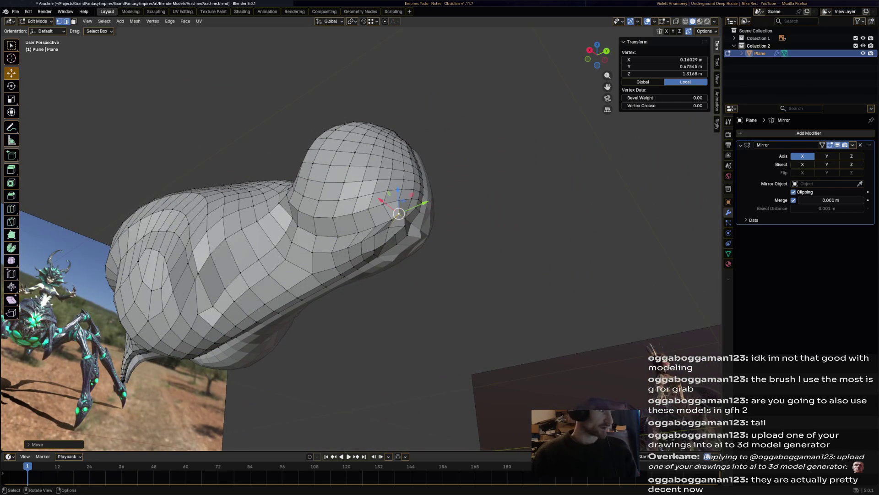
left_click(39, 21)
left_click(41, 46)
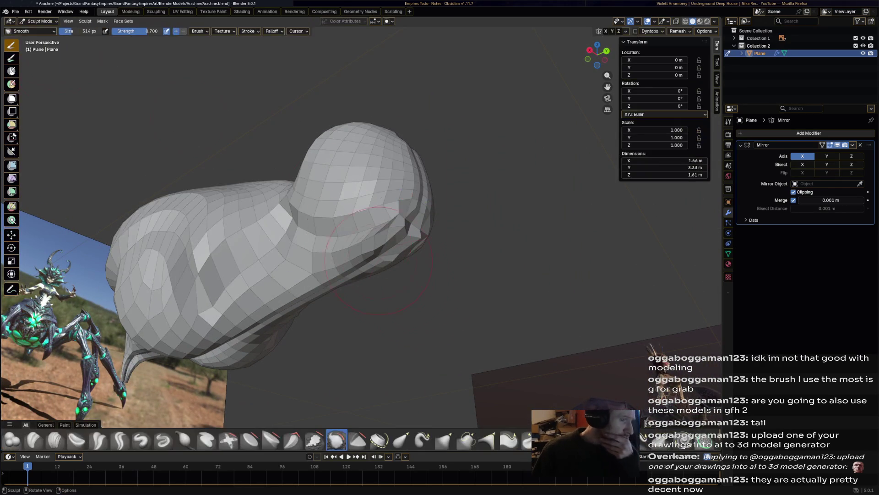
Smooth the jagged faceted patch on the head with the Smooth brush.
middle_click_drag(350, 310, 395, 224)
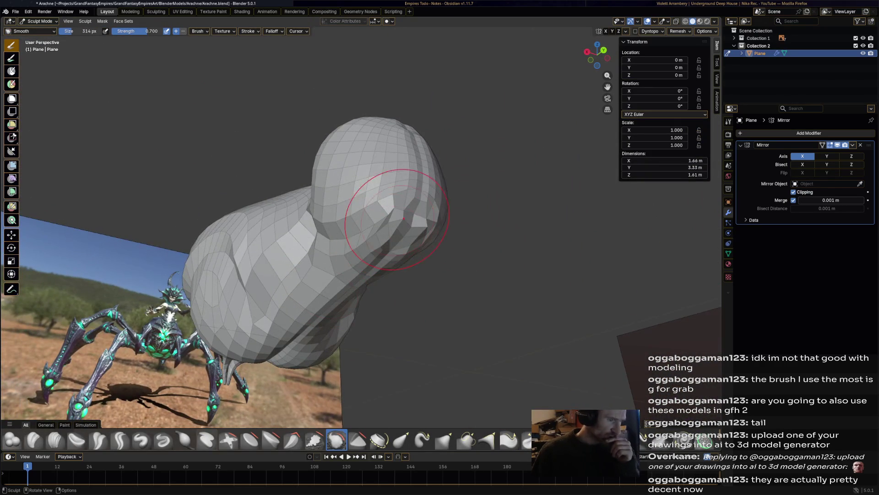
left_click_drag(397, 228, 401, 221)
middle_click_drag(305, 308, 300, 293)
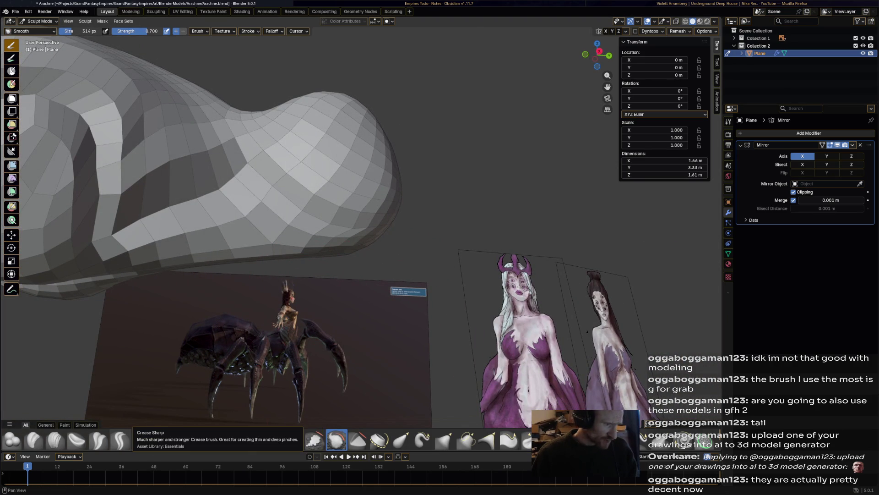
Carve sharp creases along the body's side folds with the Crease Sharp brush.
left_click(120, 440)
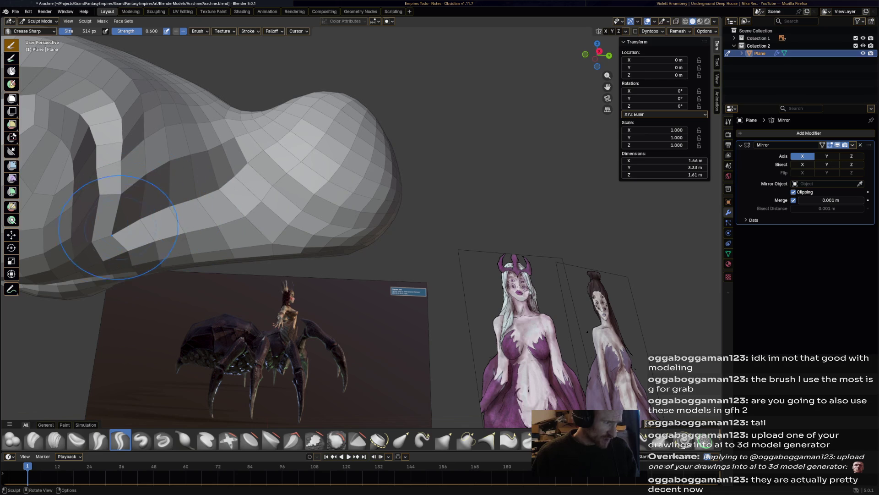
left_click_drag(121, 224, 215, 178)
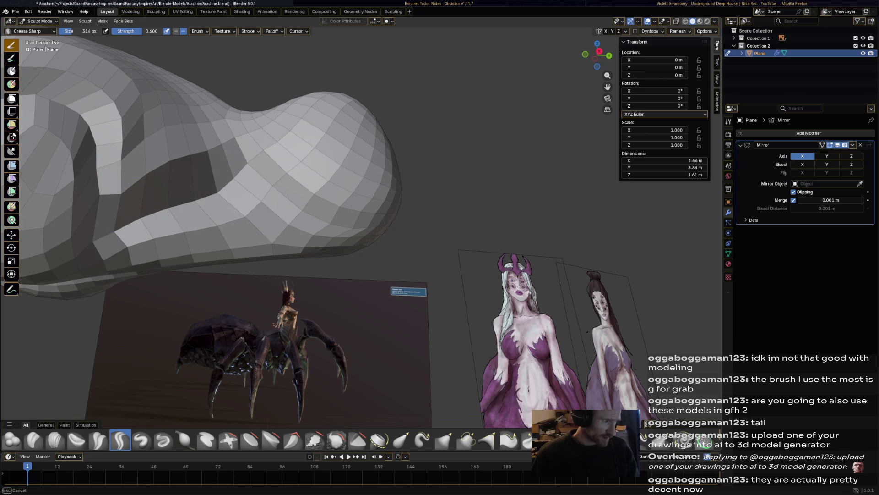
mouse_move(261, 200)
middle_mouse_down()
mouse_move(338, 176)
mouse_move(156, 53)
middle_mouse_up()
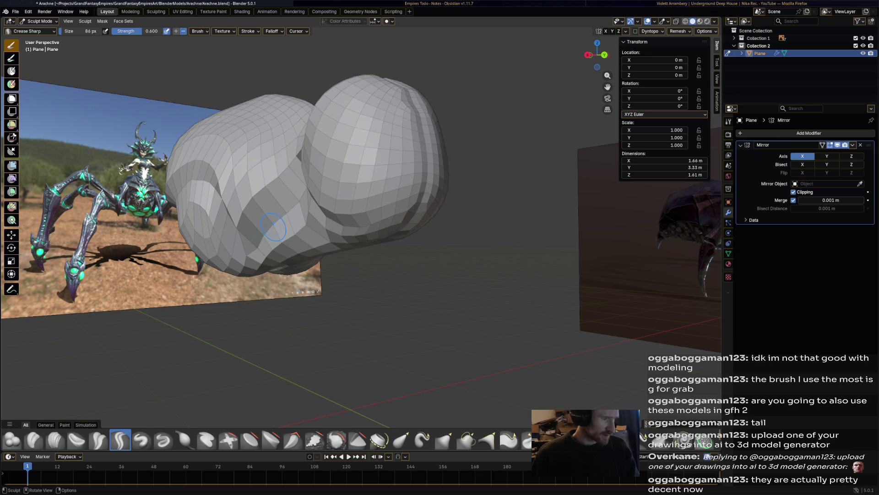
middle_click_drag(299, 208, 257, 188)
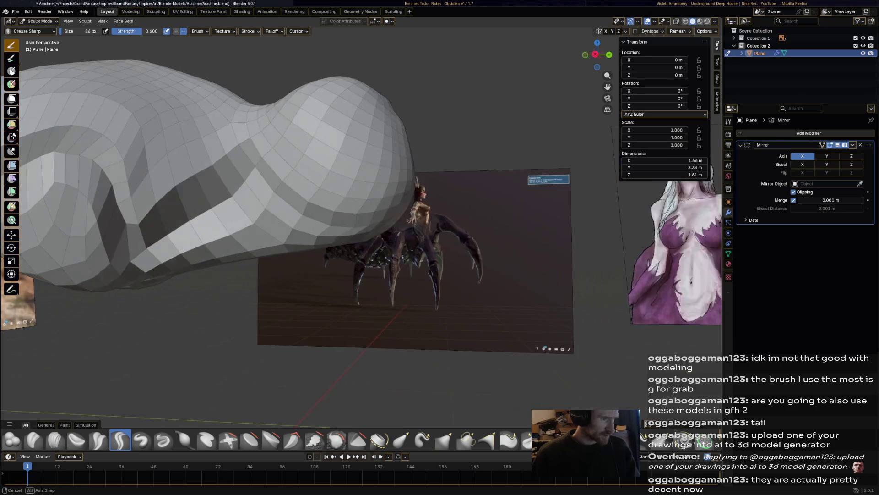
left_click_drag(250, 170, 286, 213)
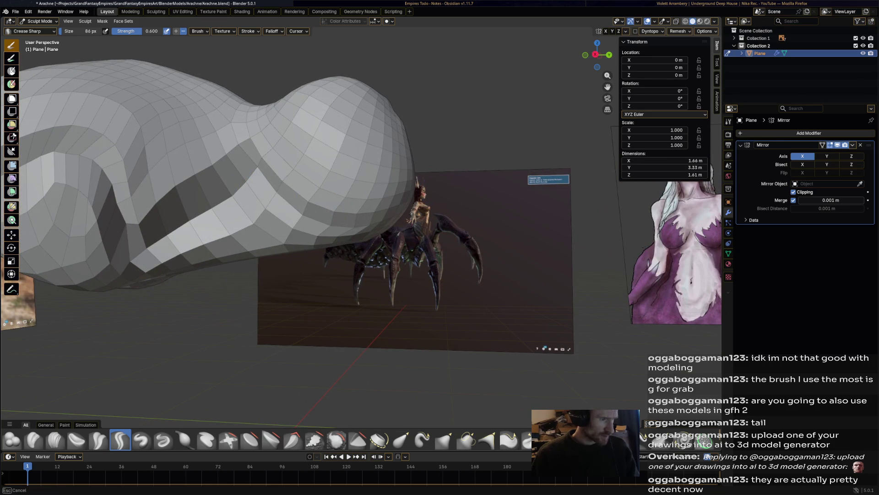
middle_click_drag(386, 226, 324, 214)
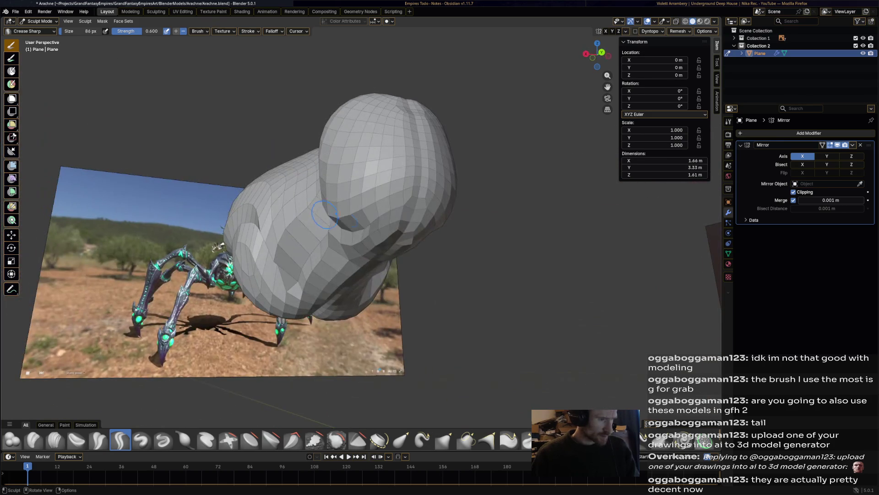
left_click_drag(435, 210, 395, 221)
middle_click_drag(395, 221, 421, 225)
mouse_move(269, 209)
middle_mouse_down()
mouse_move(288, 246)
mouse_move(271, 247)
mouse_move(316, 252)
mouse_move(223, 144)
middle_mouse_up()
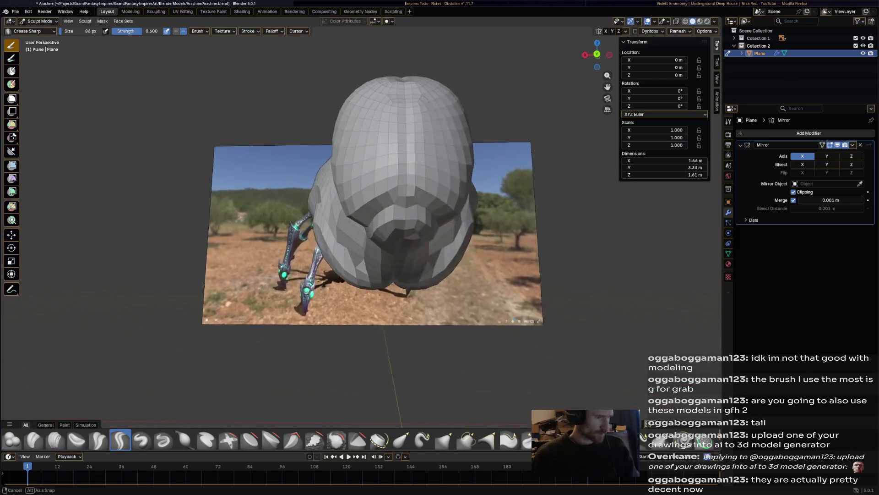
scroll(223, 143, "up", 5)
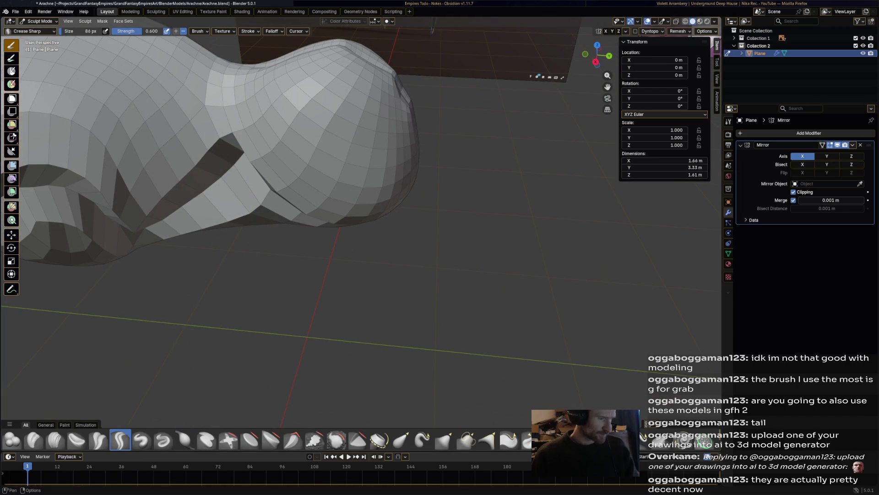
left_click(401, 440)
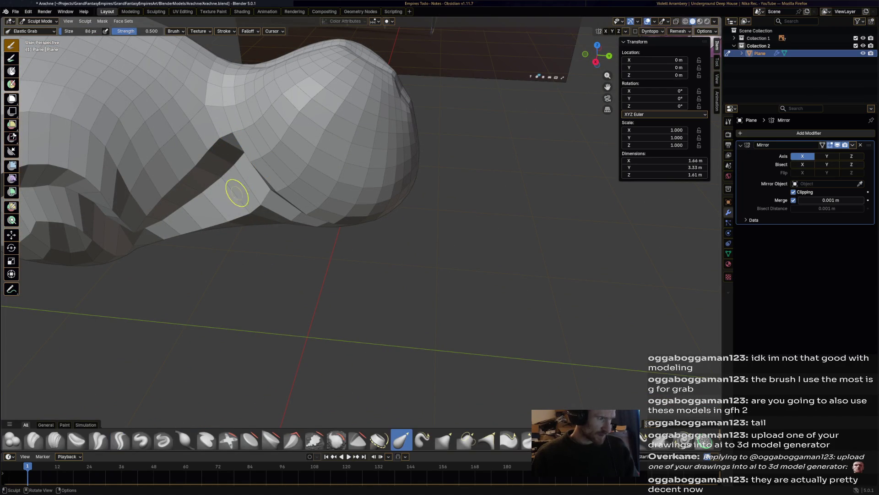
mouse_move(229, 149)
left_mouse_down()
mouse_move(221, 140)
mouse_move(235, 166)
left_mouse_up()
left_click_drag(235, 136, 240, 128)
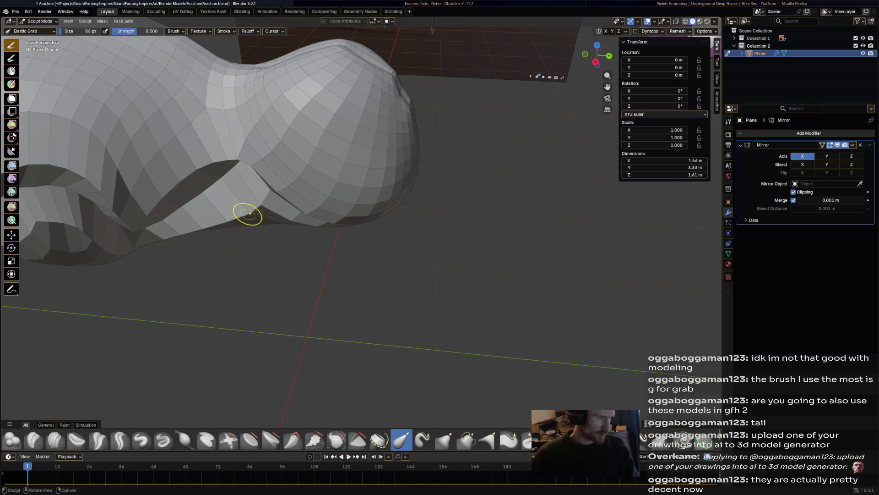
middle_click_drag(245, 217, 262, 195)
left_click_drag(195, 206, 198, 218)
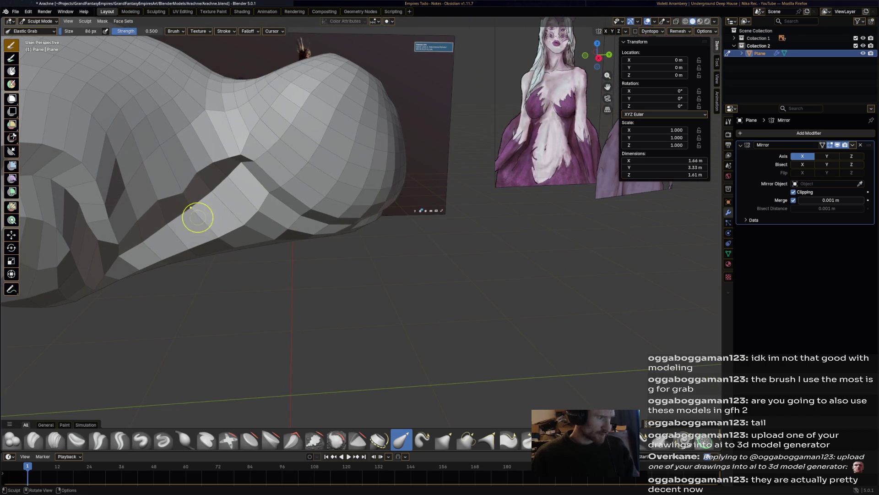
left_click_drag(209, 185, 215, 176)
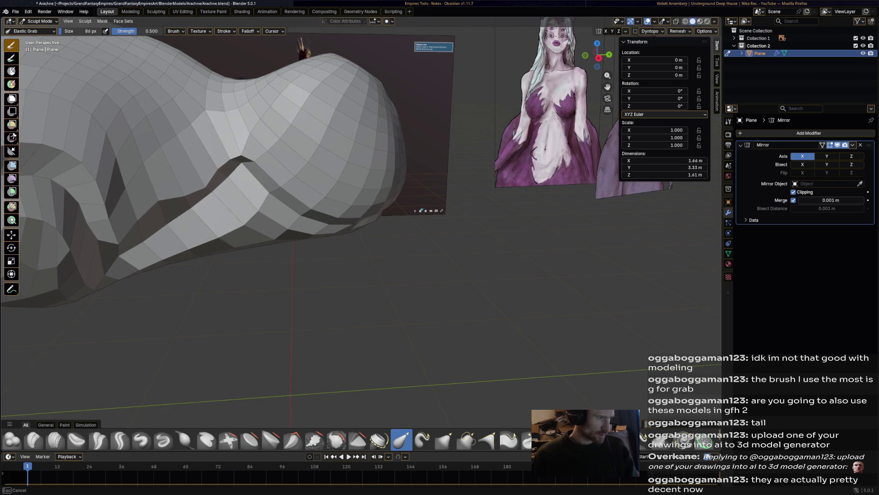
mouse_move(152, 201)
left_mouse_down()
mouse_move(149, 213)
mouse_move(192, 209)
left_mouse_up()
left_click_drag(139, 222, 140, 234)
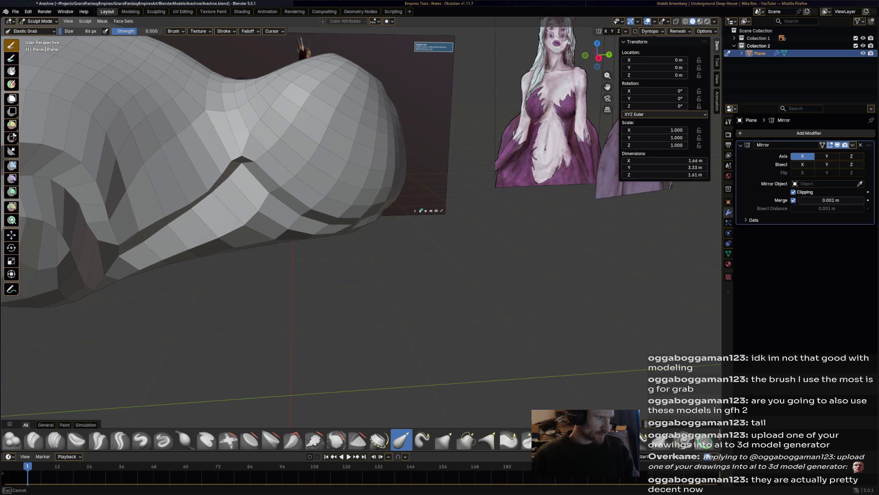
mouse_move(297, 194)
left_mouse_down()
mouse_move(309, 224)
mouse_move(329, 230)
left_mouse_up()
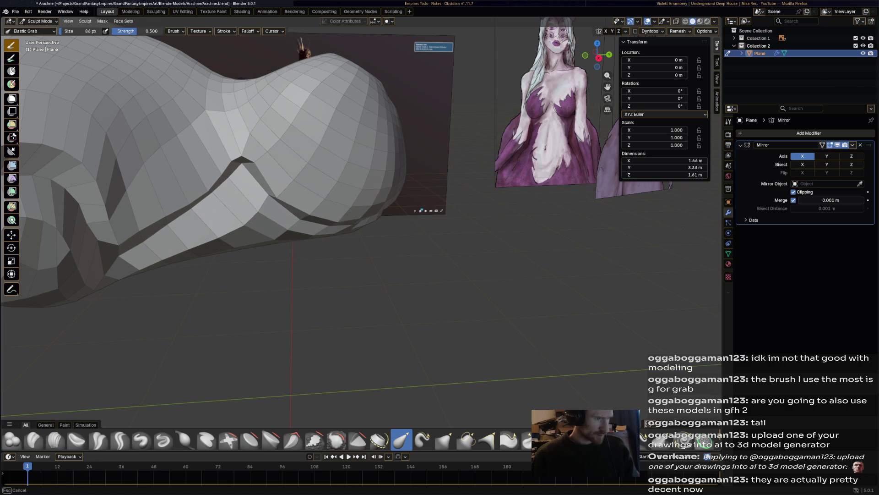
mouse_move(368, 218)
middle_mouse_down()
mouse_move(307, 210)
mouse_move(309, 227)
mouse_move(282, 223)
mouse_move(251, 255)
mouse_move(284, 249)
mouse_move(265, 257)
mouse_move(323, 276)
middle_mouse_up()
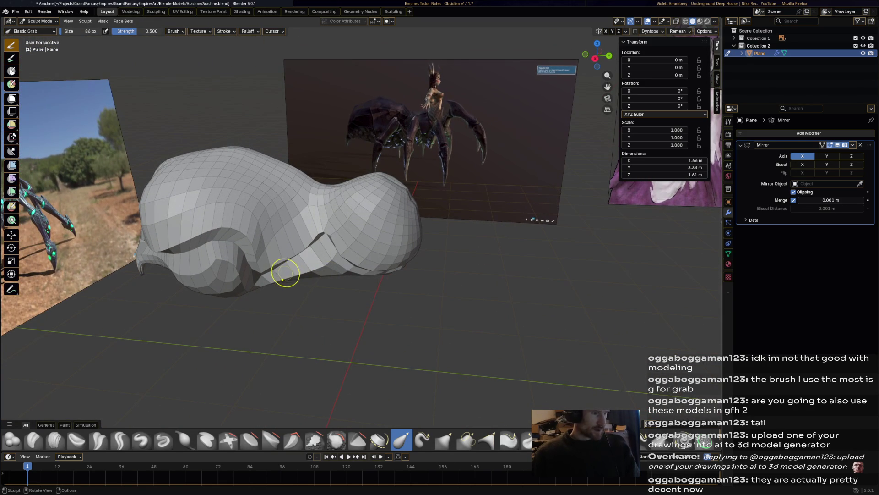
mouse_move(198, 247)
middle_mouse_down()
mouse_move(359, 204)
mouse_move(351, 190)
middle_mouse_up()
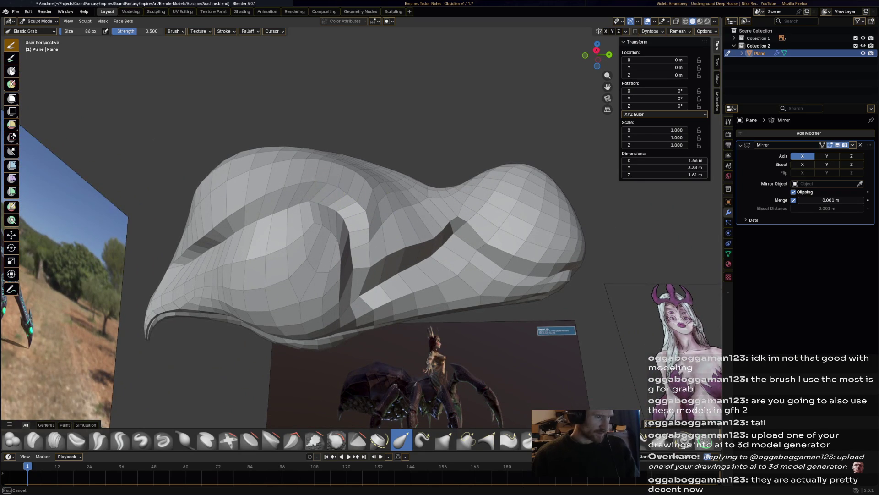
mouse_move(394, 232)
middle_mouse_down()
mouse_move(367, 262)
mouse_move(380, 249)
mouse_move(392, 188)
mouse_move(476, 192)
mouse_move(504, 174)
mouse_move(623, 167)
middle_mouse_up()
scroll(410, 185, "up", 3)
middle_click_drag(425, 170, 366, 206)
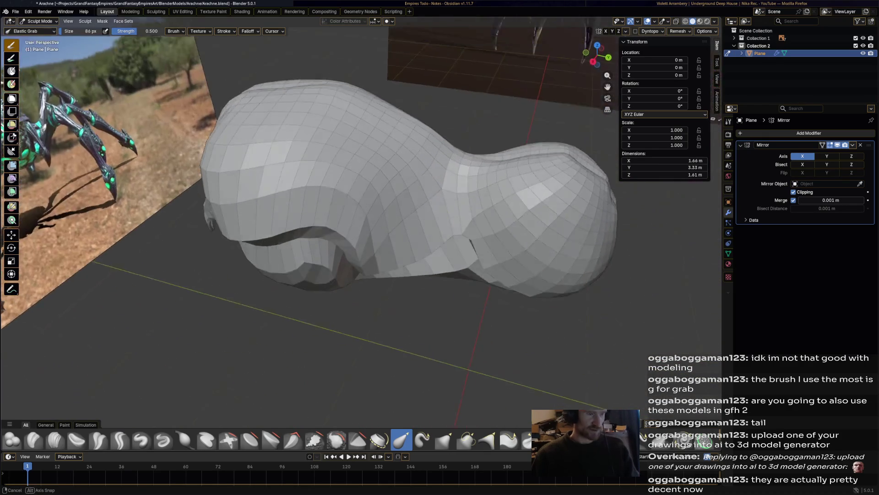
scroll(329, 247, "up", 4)
middle_click_drag(329, 247, 330, 274)
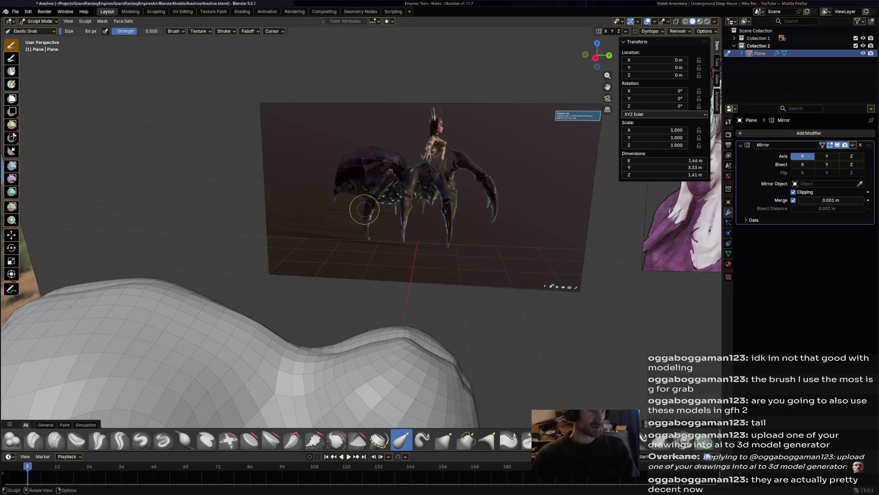
mouse_move(285, 207)
middle_mouse_down()
mouse_move(316, 181)
mouse_move(295, 201)
mouse_move(305, 192)
mouse_move(236, 137)
middle_mouse_up()
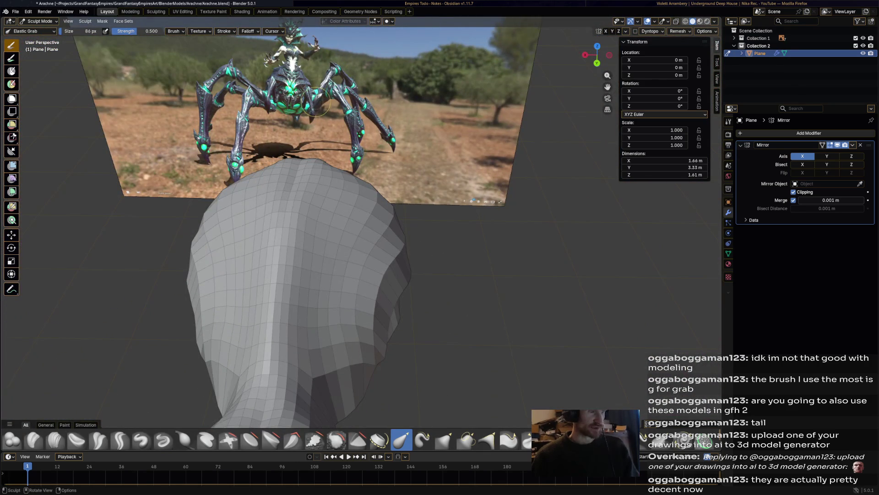
middle_click_drag(374, 153, 461, 163)
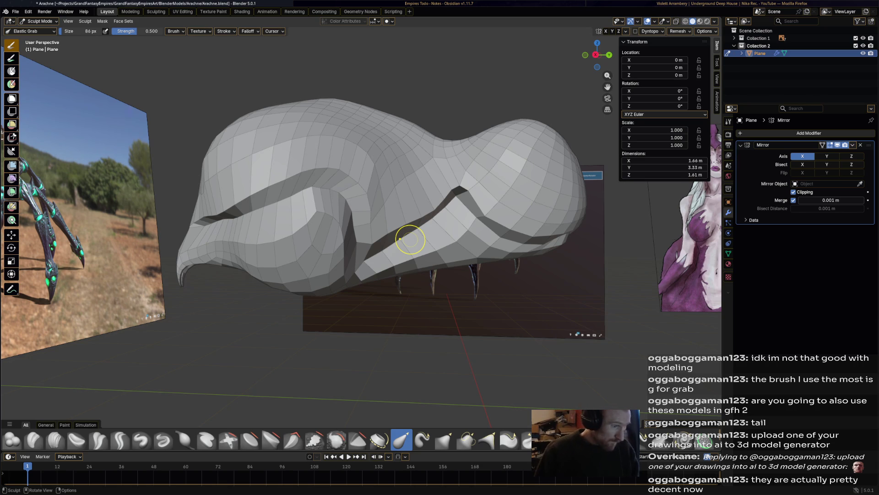
mouse_move(400, 239)
middle_mouse_down()
mouse_move(367, 241)
mouse_move(426, 227)
mouse_move(421, 220)
mouse_move(380, 242)
mouse_move(339, 245)
mouse_move(426, 238)
mouse_move(376, 243)
middle_mouse_up()
middle_click_drag(398, 238, 435, 219)
scroll(411, 227, "down", 3)
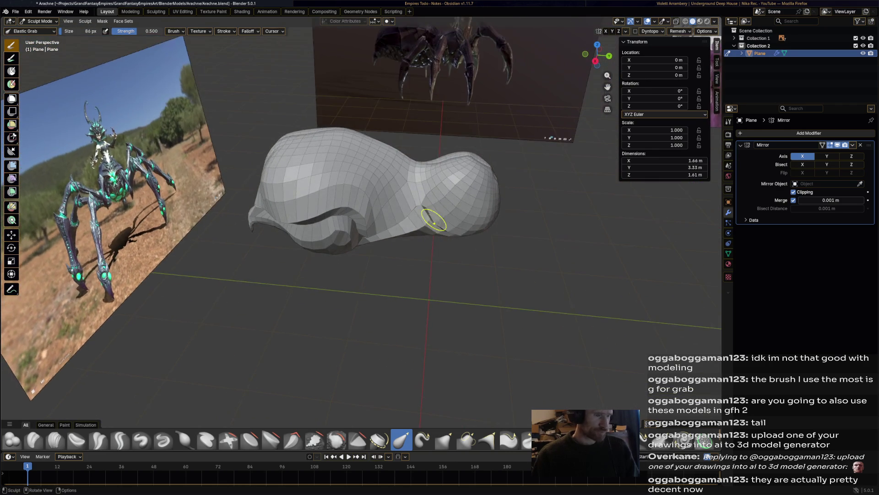
scroll(449, 167, "up", 5)
middle_click_drag(451, 164, 372, 257)
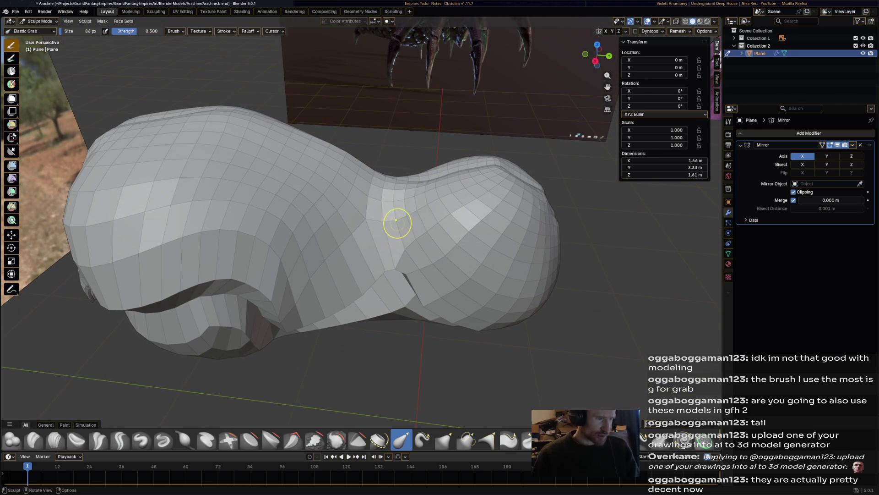
middle_click_drag(205, 271, 205, 271, "shift")
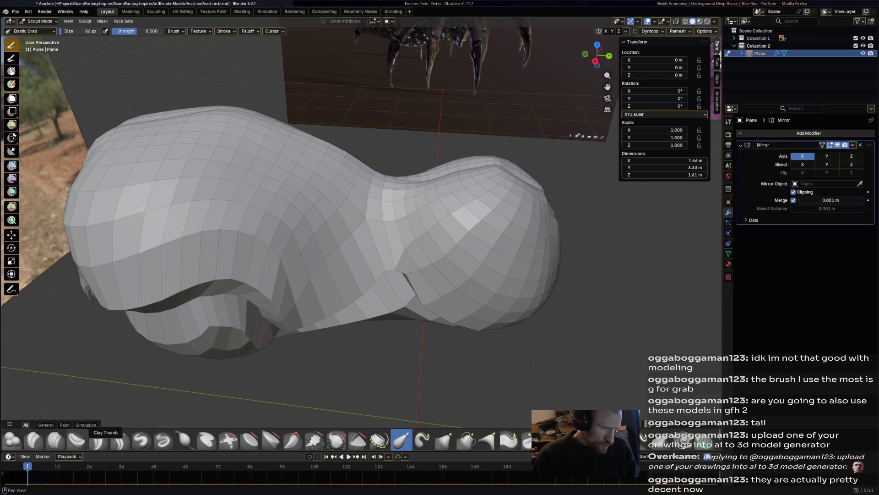
left_click(120, 439)
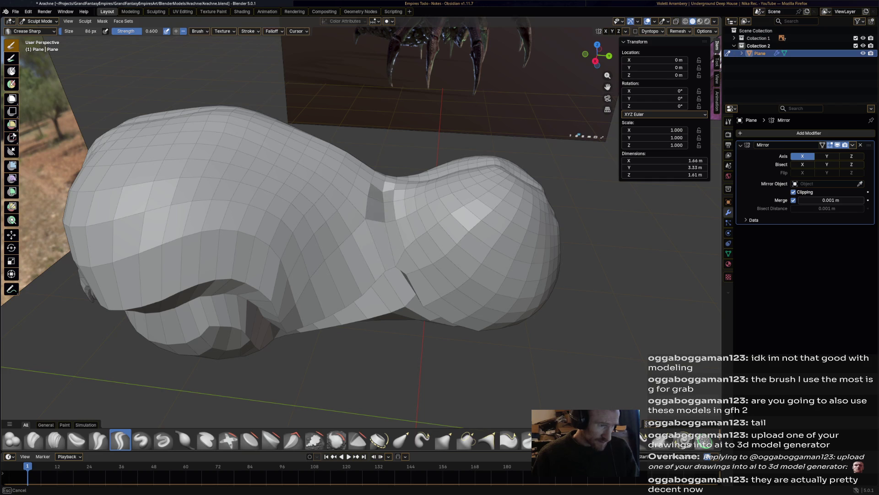
Orbit around the body to inspect the waist crease and the spider reference.
mouse_move(362, 229)
middle_mouse_down()
mouse_move(476, 233)
mouse_move(406, 202)
middle_mouse_up()
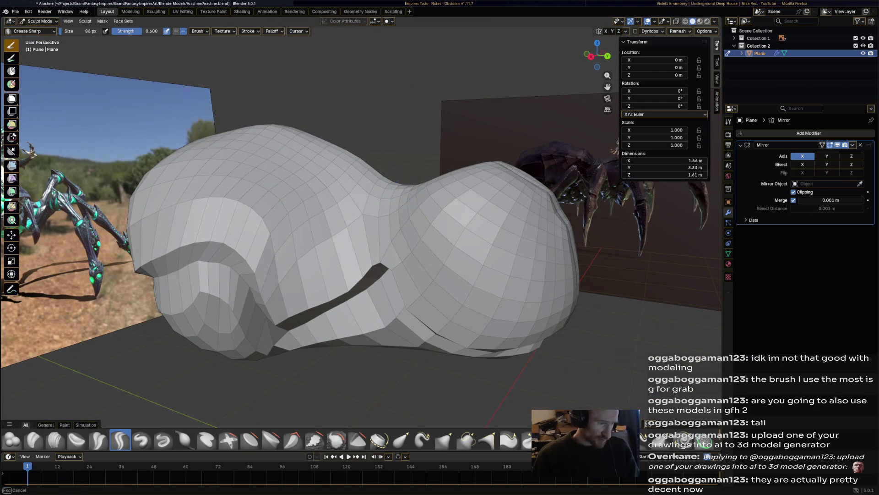
mouse_move(339, 231)
middle_mouse_down()
mouse_move(435, 224)
mouse_move(453, 238)
mouse_move(483, 218)
middle_mouse_up()
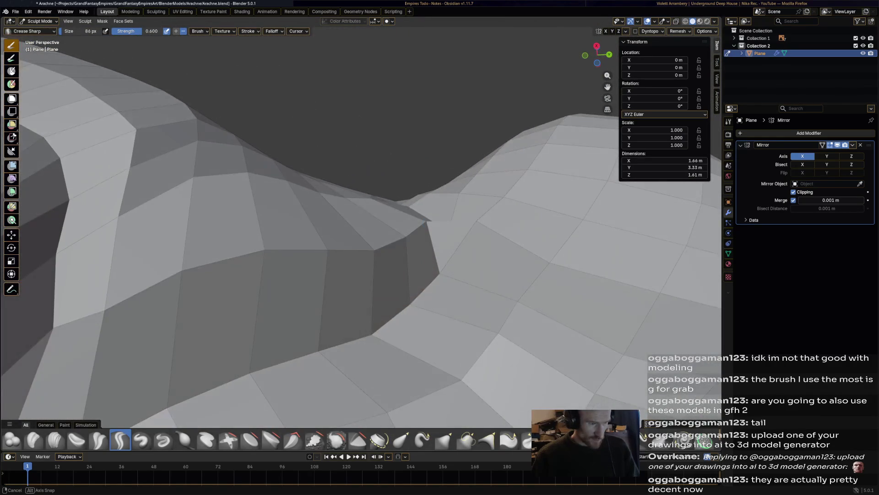
mouse_move(412, 317)
middle_mouse_down()
mouse_move(430, 310)
mouse_move(393, 246)
middle_mouse_up()
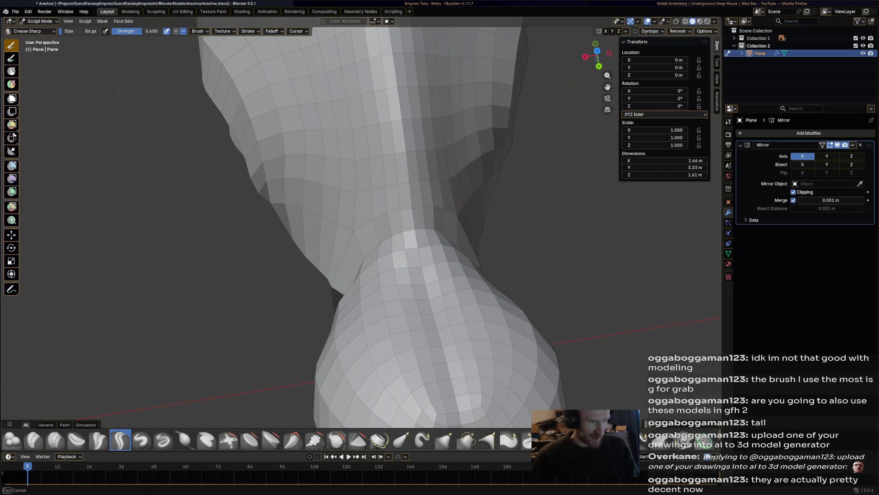
mouse_move(393, 245)
middle_mouse_down()
mouse_move(506, 160)
mouse_move(463, 197)
mouse_move(420, 194)
mouse_move(371, 207)
middle_mouse_up()
scroll(420, 193, "up", 2)
mouse_move(438, 120)
middle_mouse_down()
mouse_move(480, 200)
mouse_move(364, 193)
middle_mouse_up()
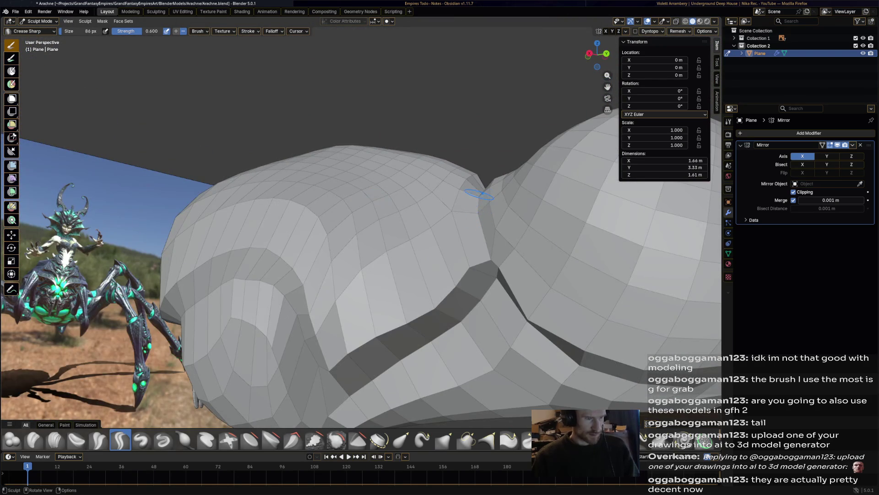
middle_click_drag(491, 257, 531, 273)
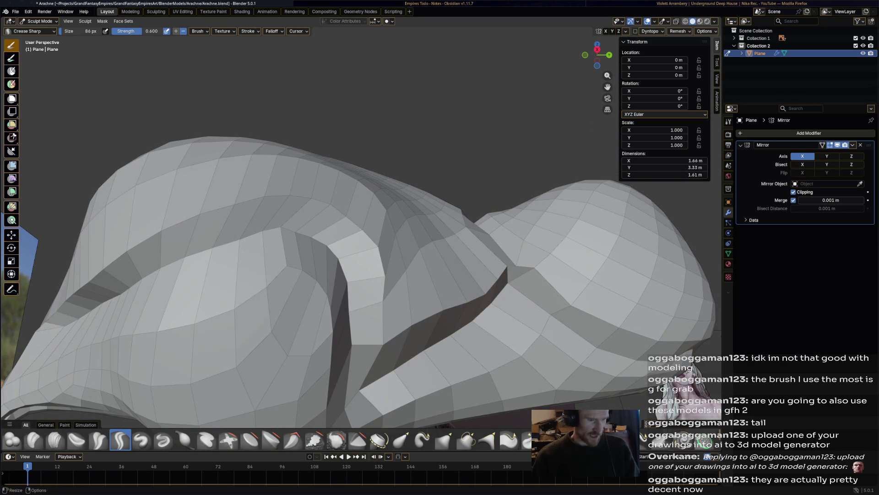
Select the Smooth brush, then switch the body mesh into Edit Mode.
left_click(336, 440)
mouse_move(520, 270)
middle_mouse_down()
mouse_move(551, 284)
mouse_move(163, 78)
middle_mouse_up()
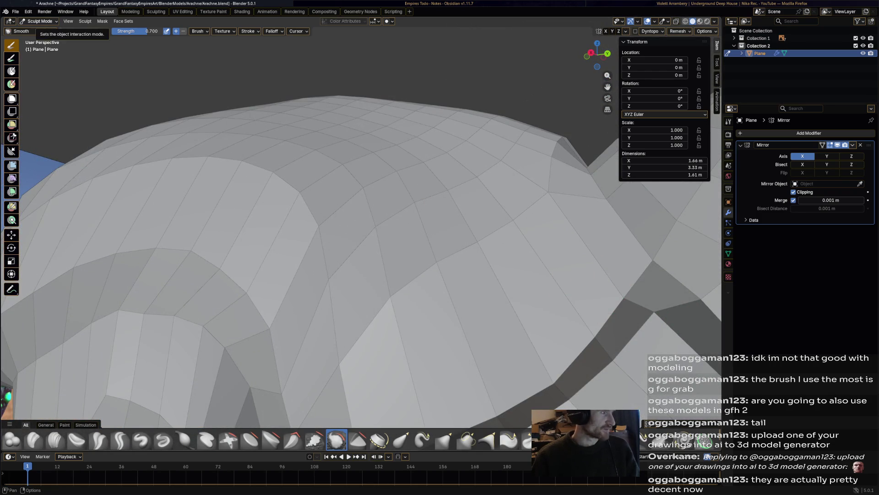
left_click(38, 21)
left_click(39, 38)
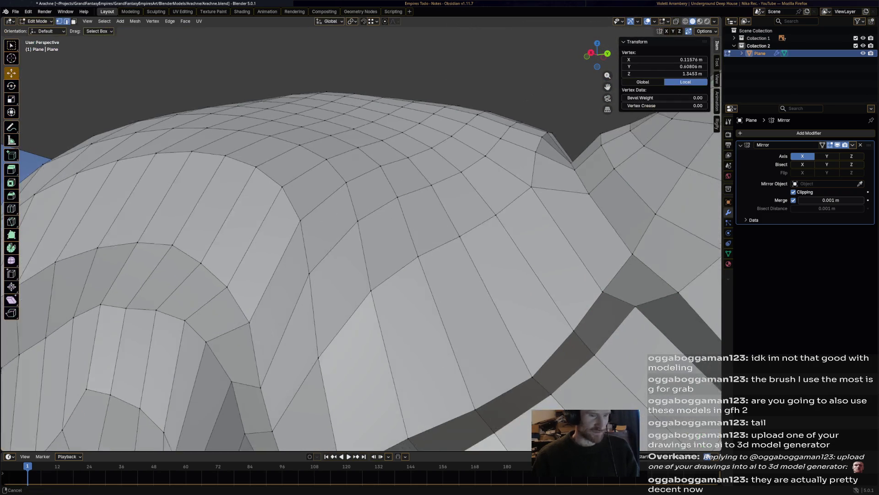
Knife-cut a new edge between two vertices in the crease on top of the body.
scroll(362, 229, "up", 5)
middle_click_drag(362, 229, 383, 197)
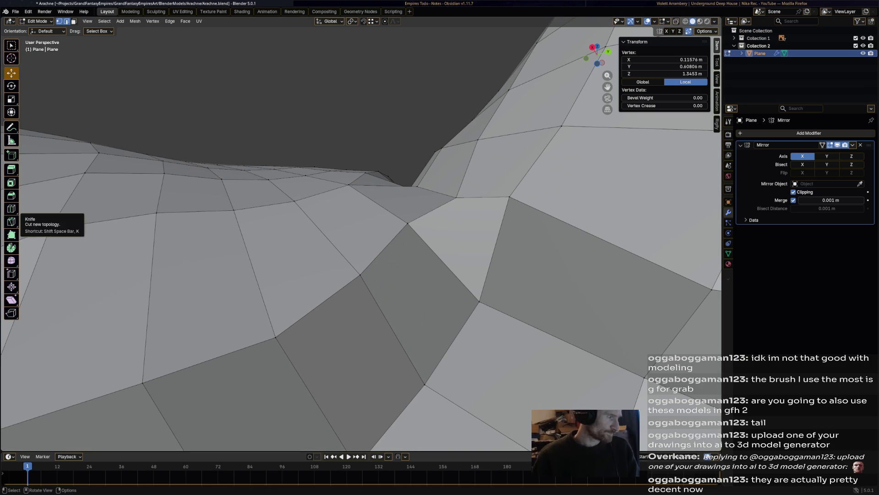
left_click(12, 221)
left_click(456, 197)
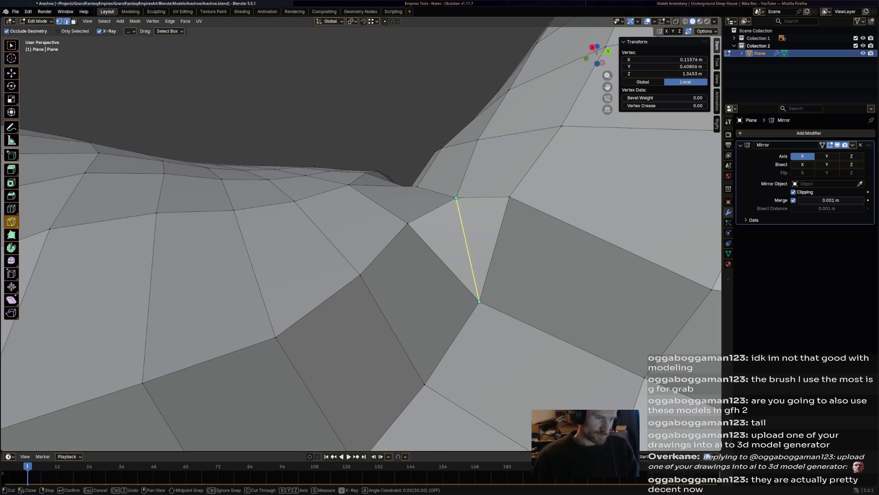
left_click(479, 301)
key("Return")
right_click(447, 277)
key("Escape")
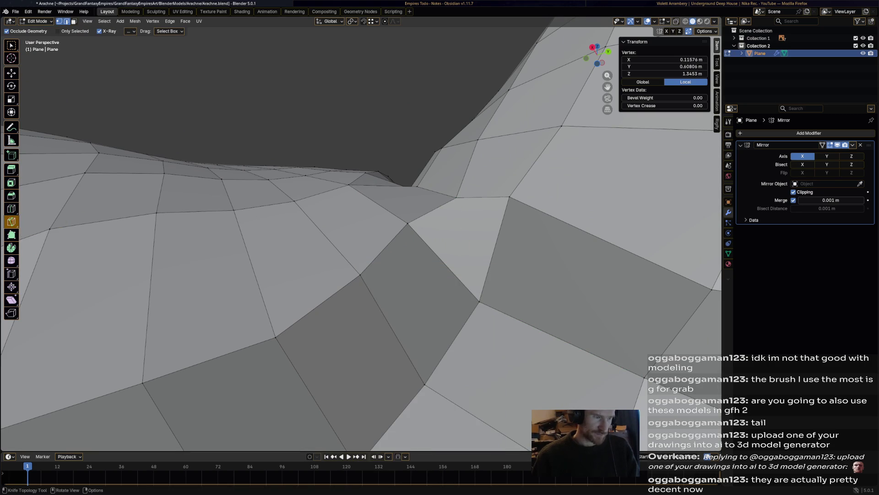
left_click(407, 224)
left_click(509, 197)
key("Return")
End the cutting and move the selected vertex to the left.
scroll(362, 233, "down", 5)
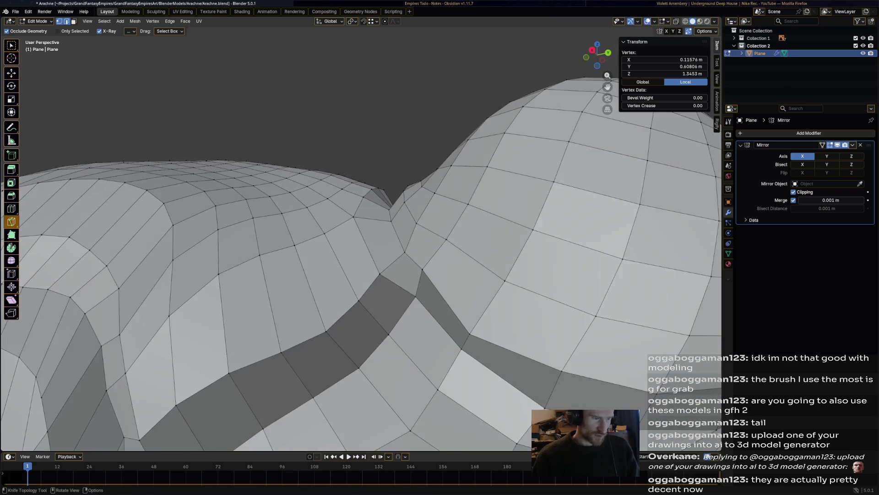
mouse_move(361, 234)
middle_mouse_down()
mouse_move(394, 225)
mouse_move(348, 241)
mouse_move(380, 231)
mouse_move(371, 220)
middle_mouse_up()
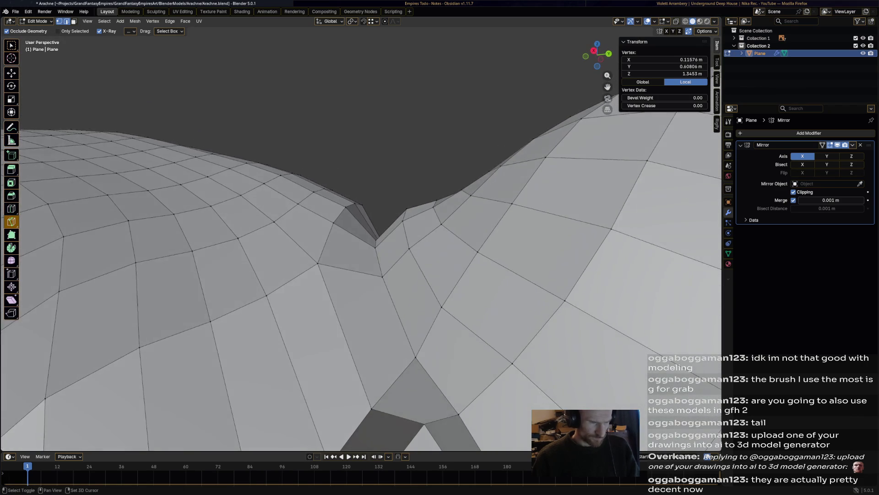
middle_click_drag(387, 380, 392, 294, "shift")
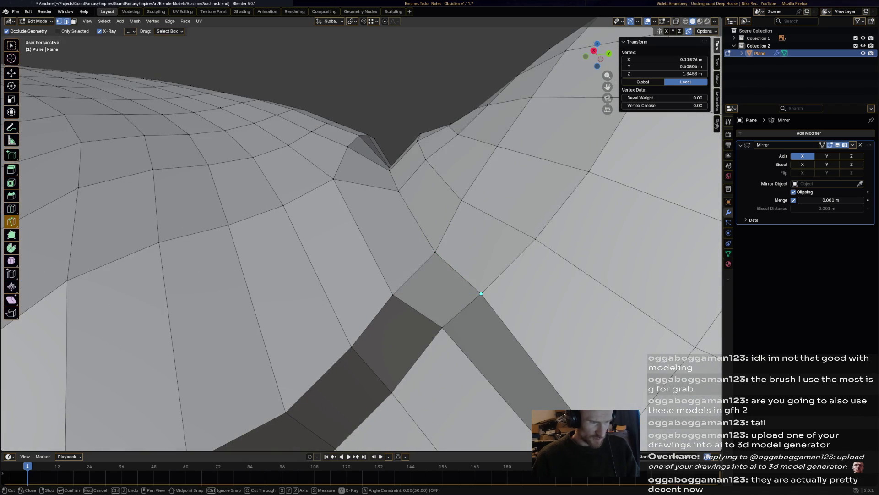
key("Escape")
key("shift+space")
key("g")
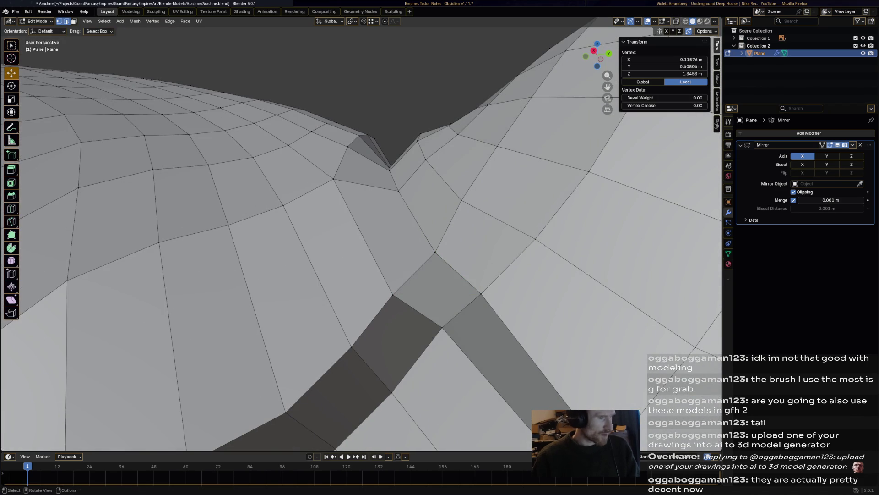
mouse_move(481, 294)
left_mouse_down()
mouse_move(397, 295)
mouse_move(416, 298)
left_mouse_up()
mouse_move(416, 298)
middle_mouse_down()
mouse_move(428, 170)
mouse_move(451, 303)
middle_mouse_up()
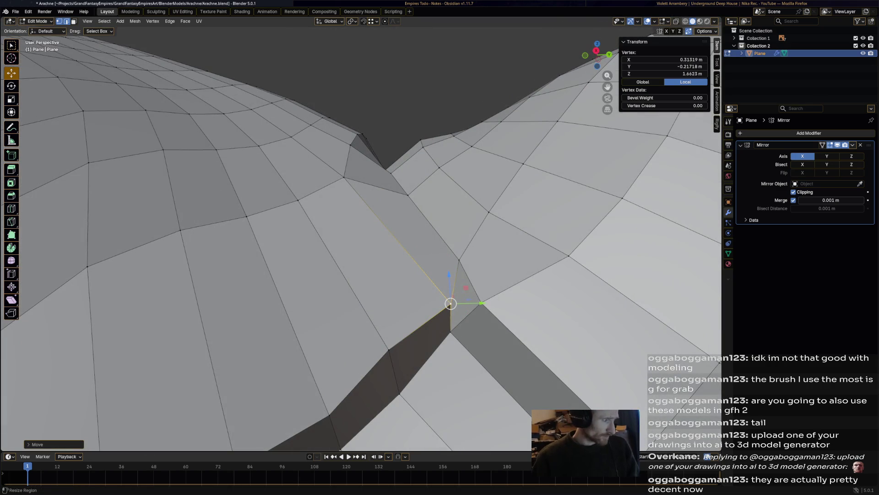
Knife-cut another edge through the crease to create new faces.
left_click(11, 222)
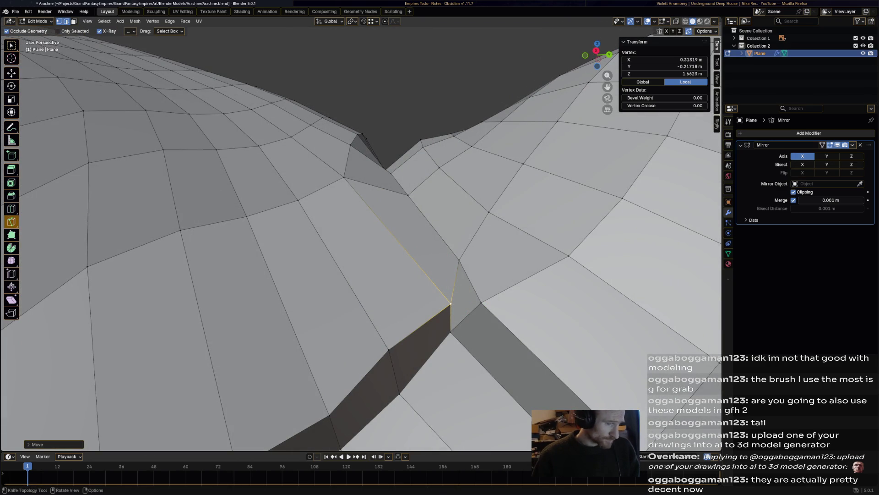
key("Return")
middle_click_drag(482, 303, 483, 256)
left_click(460, 231)
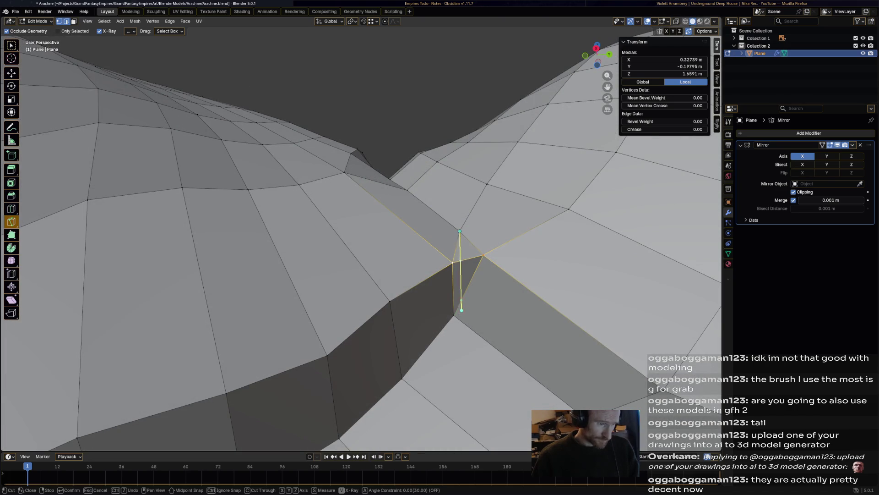
left_click(453, 315)
key("Return")
middle_click_drag(483, 256, 484, 241)
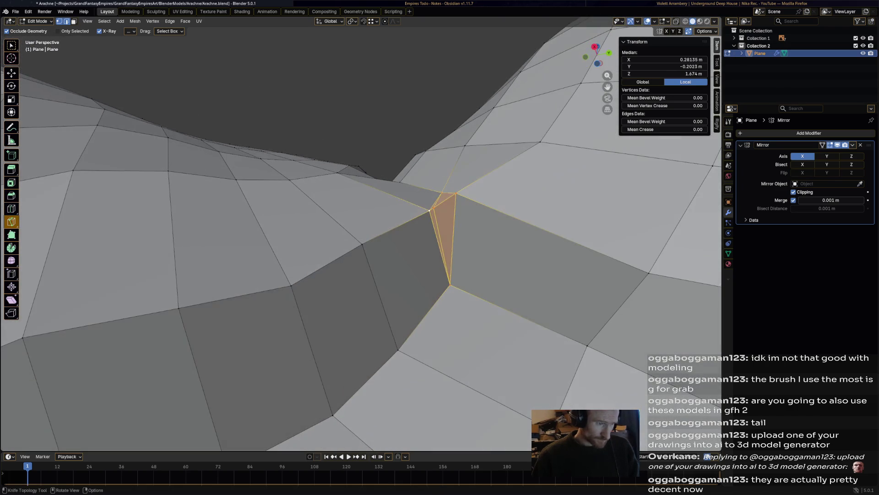
Reposition a crease vertex along the X axis, then deselect everything.
left_click(11, 73)
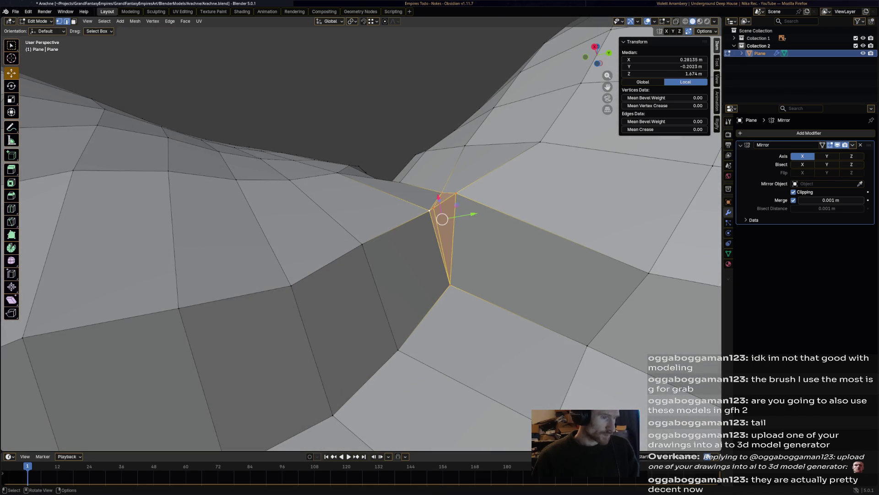
left_click(431, 209)
left_click_drag(434, 206, 444, 202)
mouse_move(444, 202)
middle_mouse_down()
mouse_move(417, 155)
mouse_move(443, 261)
middle_mouse_up()
key("g")
key("x")
left_click(429, 183)
left_click_drag(443, 261, 424, 243)
key("alt+a")
Raise and fine-tune the vertex at the crease's lower end.
left_click(456, 306)
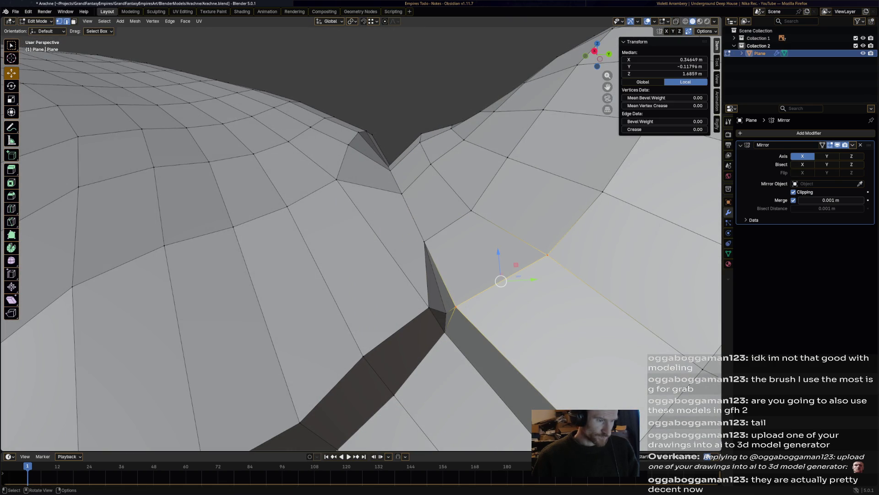
left_click(455, 307)
mouse_move(456, 306)
left_mouse_down()
mouse_move(468, 304)
mouse_move(418, 306)
mouse_move(421, 239)
left_mouse_up()
mouse_move(422, 239)
middle_mouse_down()
mouse_move(366, 230)
mouse_move(353, 209)
mouse_move(355, 173)
mouse_move(415, 204)
mouse_move(417, 218)
middle_mouse_up()
left_click_drag(425, 249, 422, 243)
mouse_move(422, 242)
middle_mouse_down()
mouse_move(383, 216)
mouse_move(384, 264)
mouse_move(362, 214)
middle_mouse_up()
mouse_move(362, 214)
left_mouse_down()
mouse_move(372, 223)
mouse_move(385, 212)
left_mouse_up()
mouse_move(414, 177)
middle_mouse_down()
mouse_move(412, 251)
mouse_move(392, 293)
middle_mouse_up()
left_click_drag(392, 293, 384, 294)
mouse_move(384, 294)
middle_mouse_down()
mouse_move(418, 254)
mouse_move(418, 261)
mouse_move(426, 232)
mouse_move(415, 215)
mouse_move(419, 266)
middle_mouse_up()
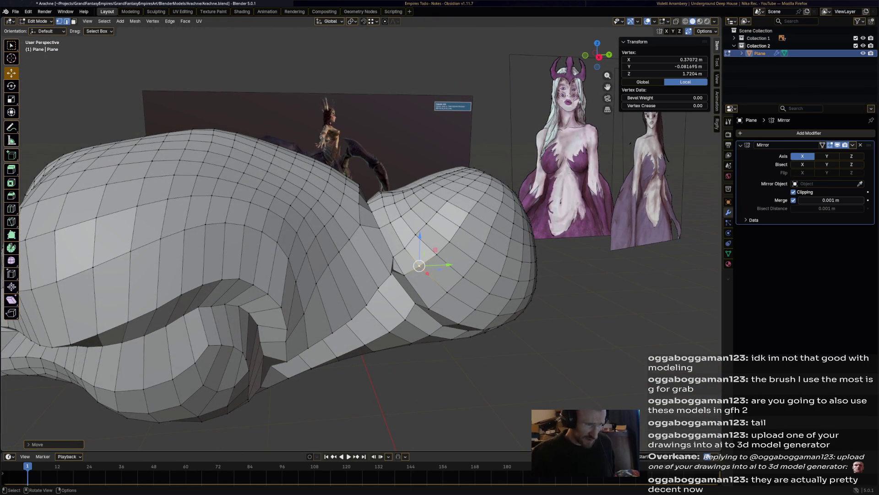
Inspect the mirrored body mesh from around, then return to Object Mode.
middle_click_drag(419, 265, 513, 268)
scroll(376, 241, "down", 3)
scroll(429, 251, "down", 2)
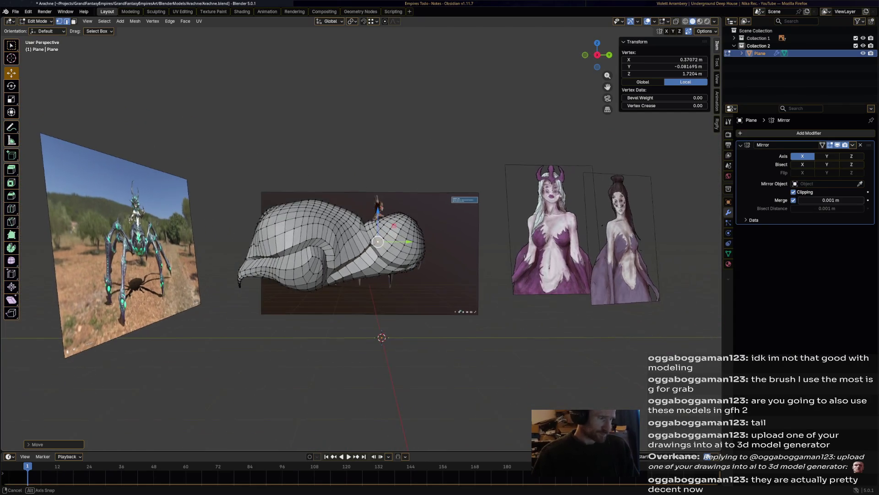
scroll(428, 252, "up", 5)
middle_click_drag(428, 252, 541, 256)
scroll(312, 256, "up", 1)
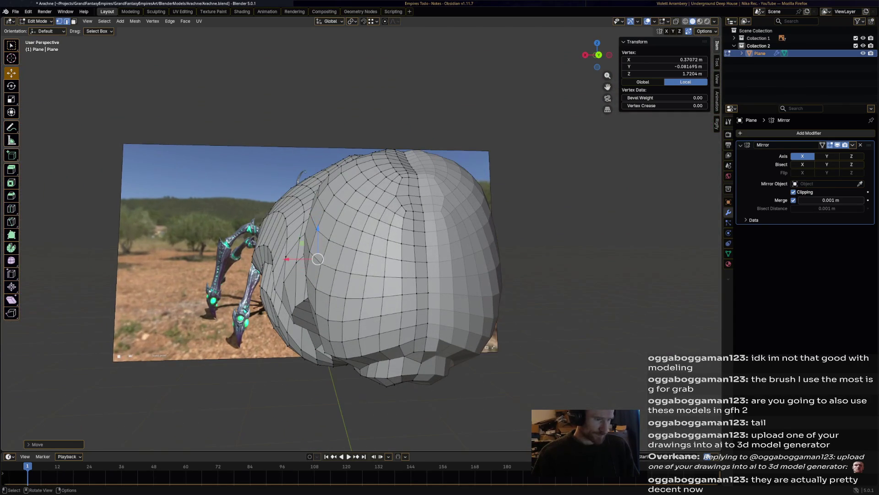
middle_click_drag(312, 257, 348, 259)
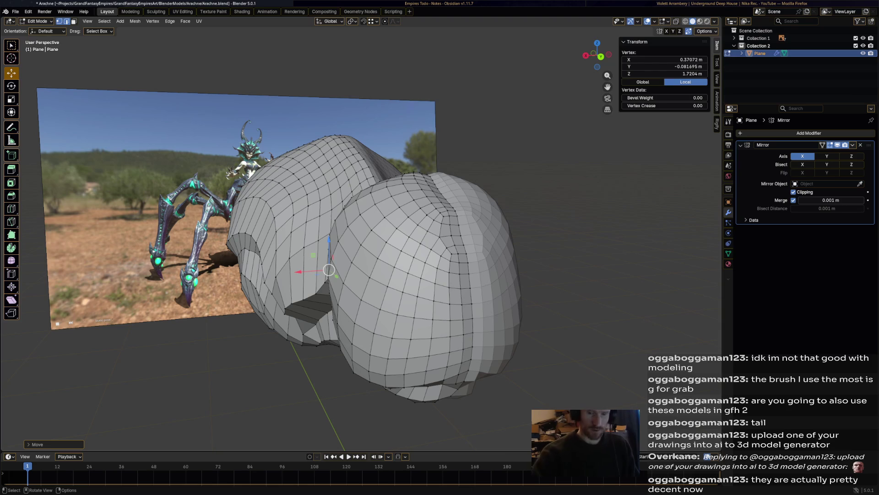
key("Tab")
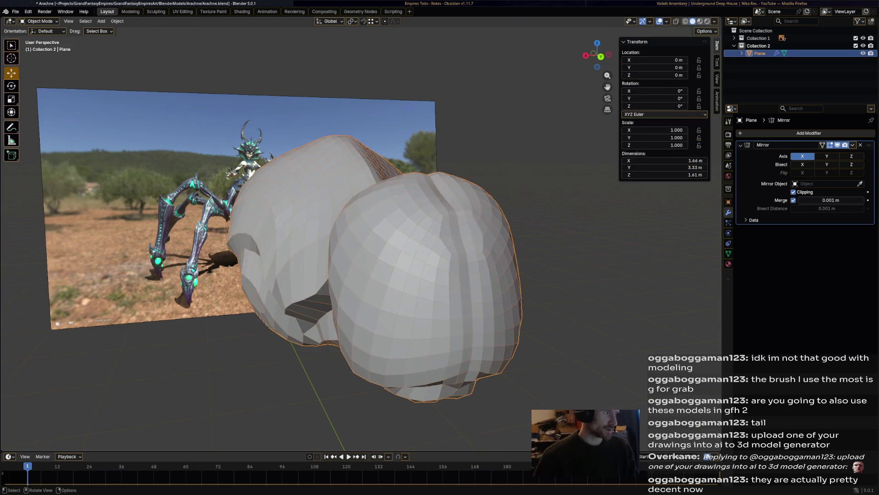
Switch the body into Sculpt Mode and pick the Crease Sharp brush.
key("Tab")
key("Tab")
left_click(40, 21)
left_click(42, 47)
mouse_move(414, 256)
middle_mouse_down()
mouse_move(438, 215)
mouse_move(442, 260)
mouse_move(429, 229)
middle_mouse_up()
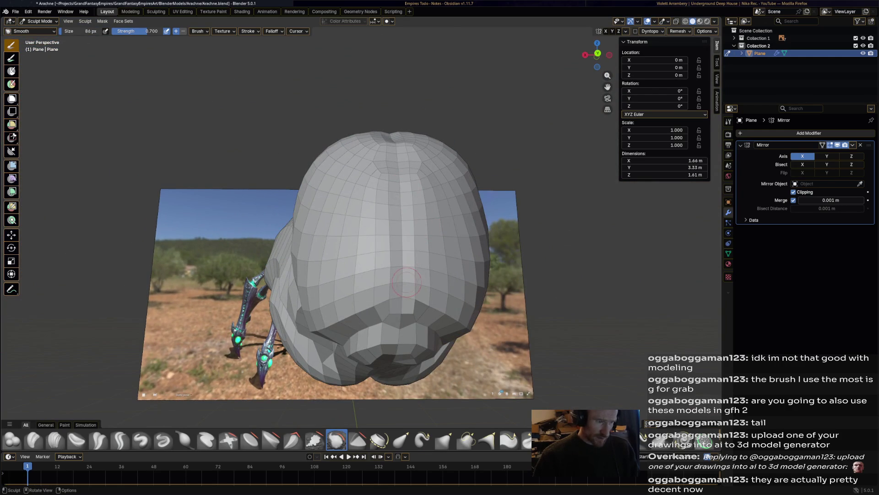
middle_click_drag(404, 284, 329, 419)
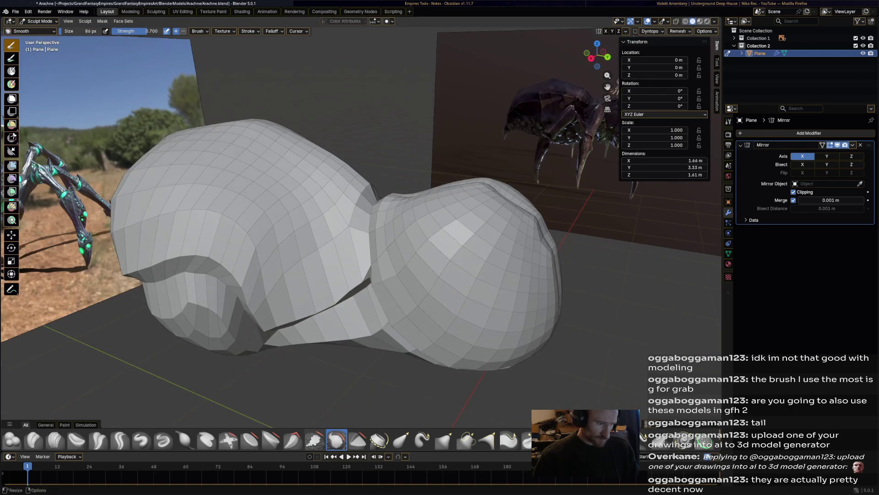
left_click(98, 439)
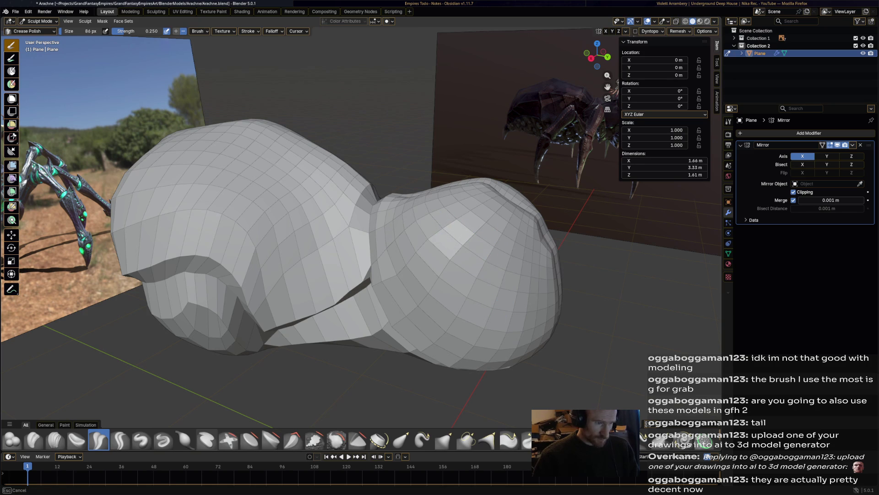
left_click(119, 440)
middle_click_drag(494, 245, 459, 240)
Carve curved crease bands across the front and lower lobes of the body.
left_click_drag(435, 247, 481, 288)
middle_click_drag(481, 288, 375, 250)
mouse_move(331, 235)
left_mouse_down()
mouse_move(462, 238)
mouse_move(398, 254)
left_mouse_up()
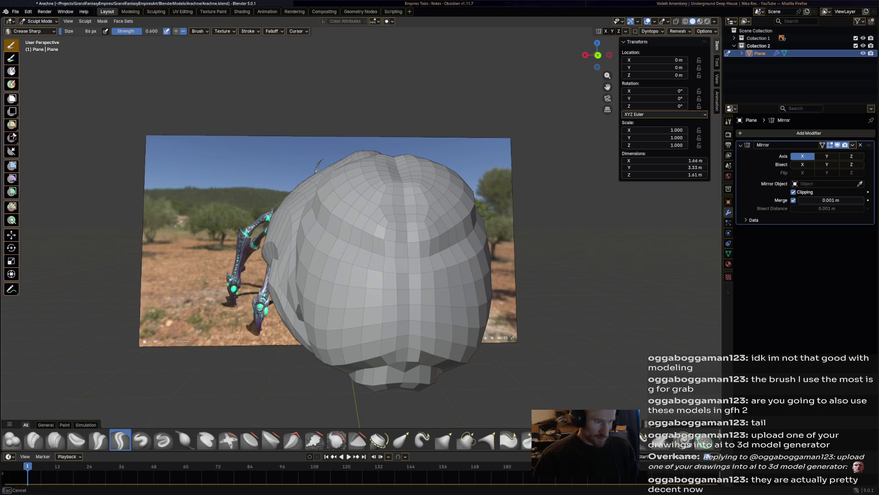
middle_click_drag(399, 254, 474, 247)
left_click_drag(421, 242, 453, 258)
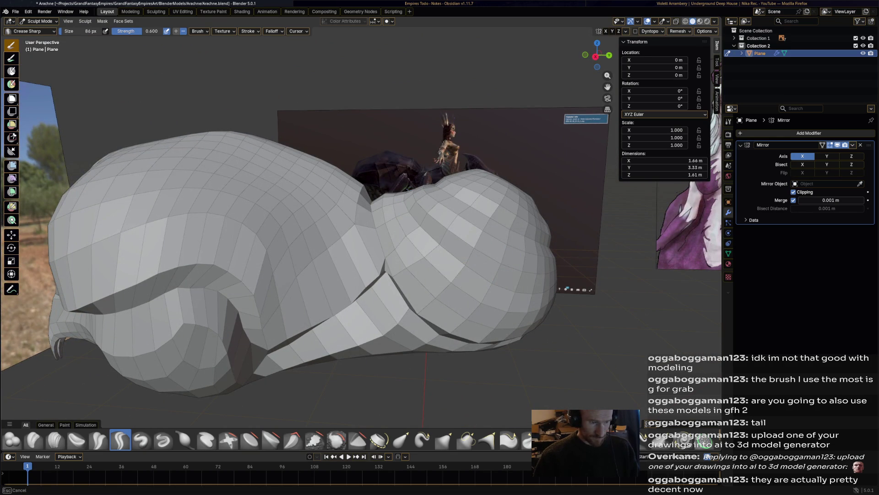
mouse_move(536, 294)
left_mouse_down()
mouse_move(509, 289)
mouse_move(448, 234)
left_mouse_up()
middle_click_drag(449, 233, 508, 225)
left_click_drag(422, 273, 508, 265)
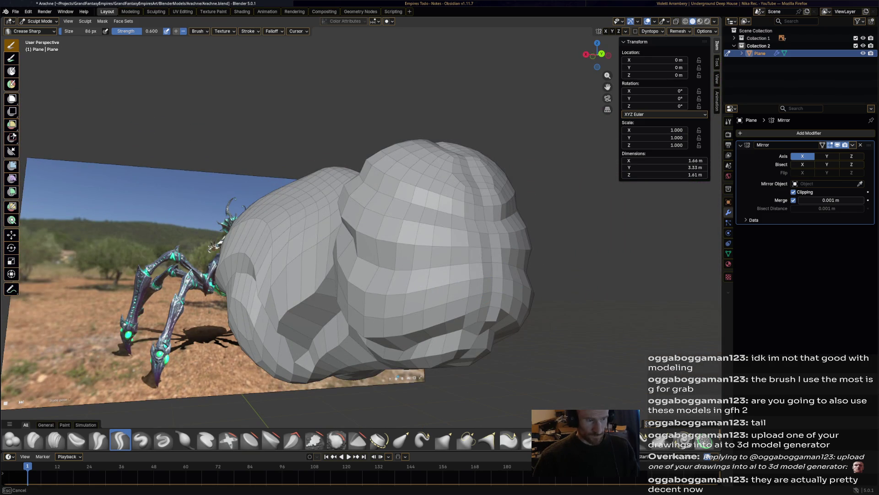
mouse_move(495, 261)
middle_mouse_down()
mouse_move(312, 254)
mouse_move(340, 232)
middle_mouse_up()
middle_click_drag(319, 227, 287, 239)
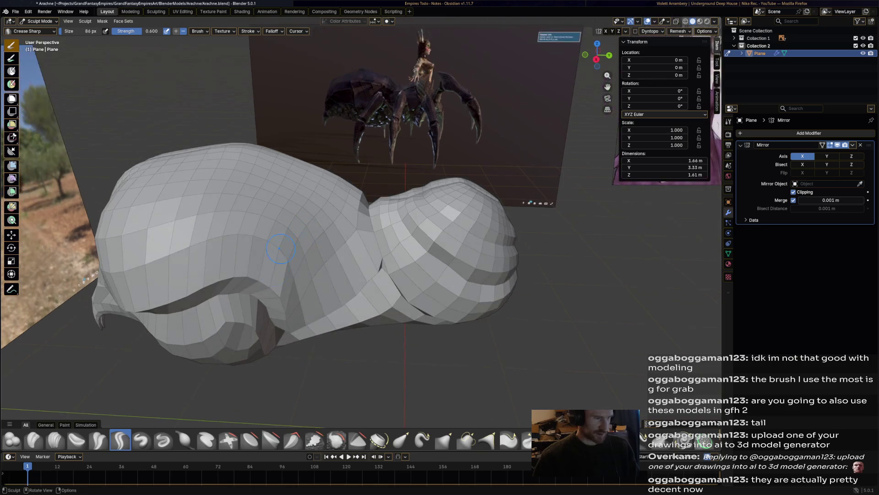
Deepen the creases along the body's upper folds and upper-left surface.
left_click_drag(275, 234, 286, 289)
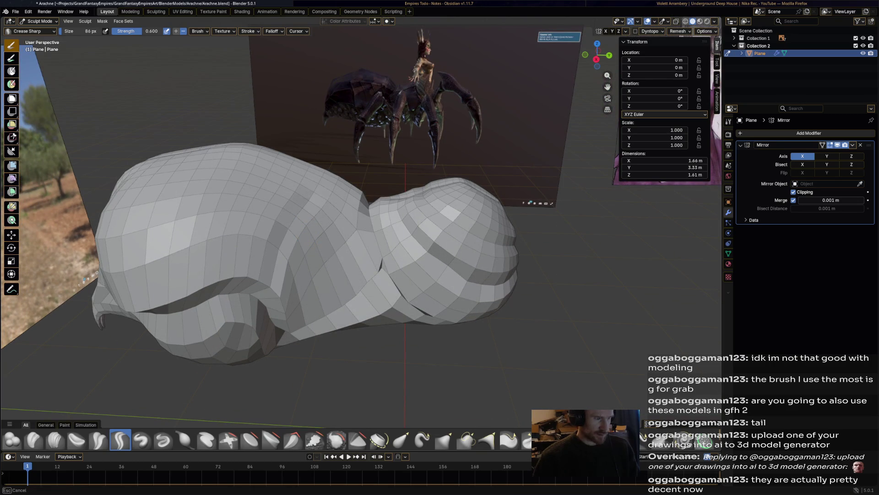
mouse_move(328, 173)
left_mouse_down()
mouse_move(275, 248)
mouse_move(286, 288)
left_mouse_up()
middle_click_drag(286, 289, 278, 197)
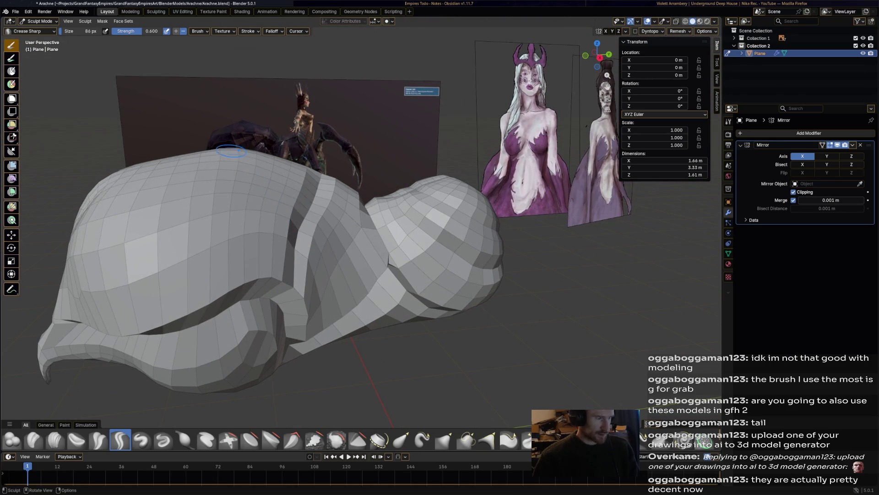
mouse_move(205, 178)
left_mouse_down()
mouse_move(180, 225)
mouse_move(202, 311)
left_mouse_up()
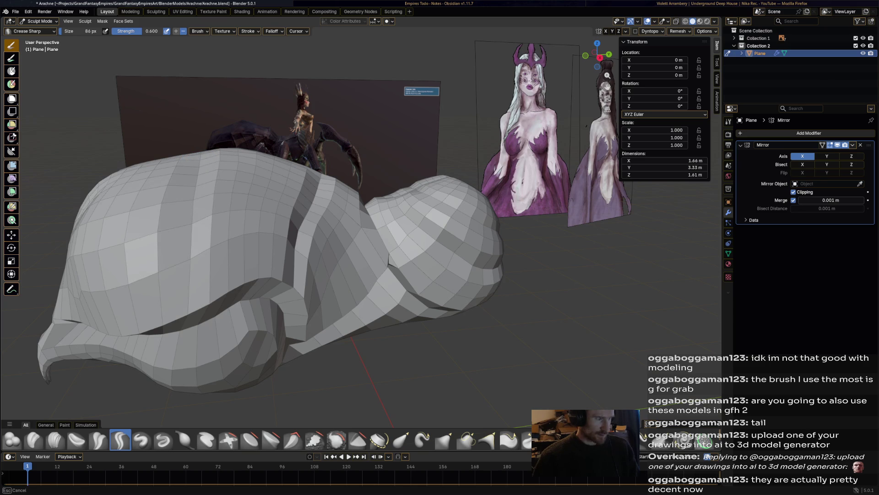
mouse_move(201, 311)
middle_mouse_down()
mouse_move(218, 186)
mouse_move(254, 169)
middle_mouse_up()
mouse_move(177, 186)
middle_mouse_down()
mouse_move(186, 181)
mouse_move(195, 198)
mouse_move(215, 192)
mouse_move(211, 174)
mouse_move(272, 194)
middle_mouse_up()
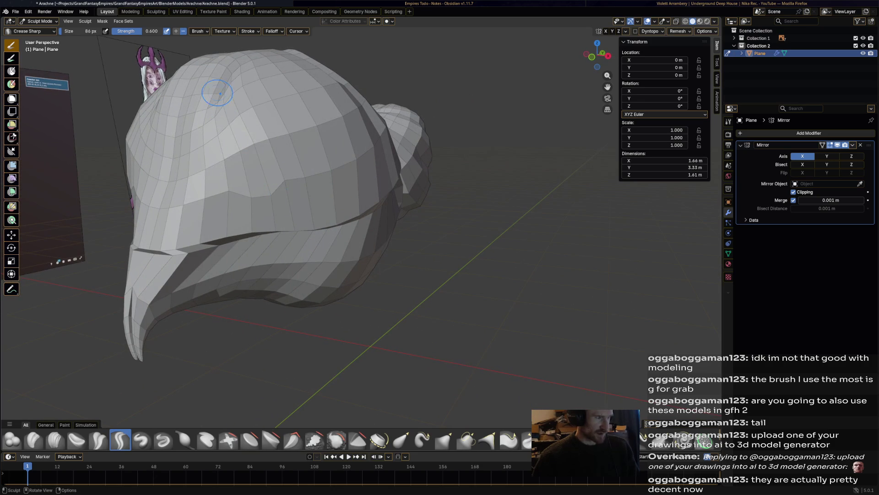
left_click_drag(184, 97, 182, 100)
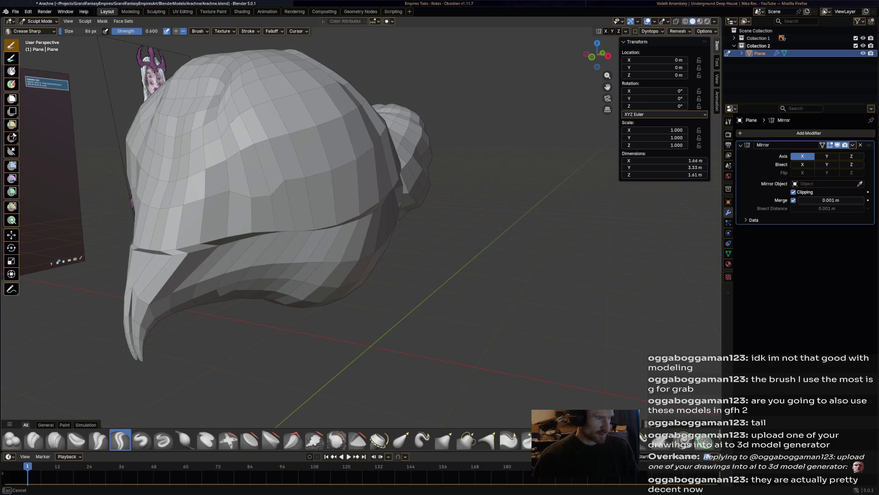
From a top view, carve a crease down the centre line of the back.
scroll(288, 197, "down", 10)
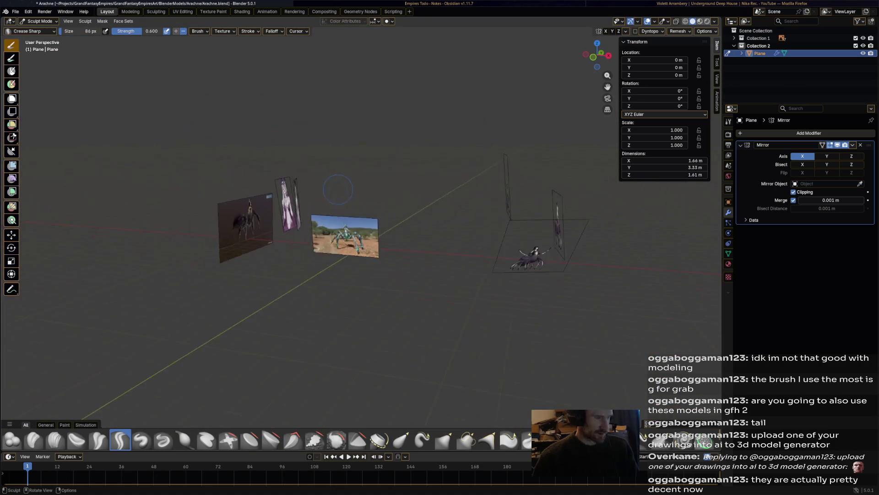
mouse_move(287, 197)
middle_mouse_down()
mouse_move(302, 201)
mouse_move(277, 214)
mouse_move(357, 180)
mouse_move(385, 182)
middle_mouse_up()
scroll(302, 201, "up", 10)
scroll(277, 215, "down", 5)
mouse_move(423, 141)
middle_mouse_down()
mouse_move(494, 152)
mouse_move(526, 129)
mouse_move(354, 211)
middle_mouse_up()
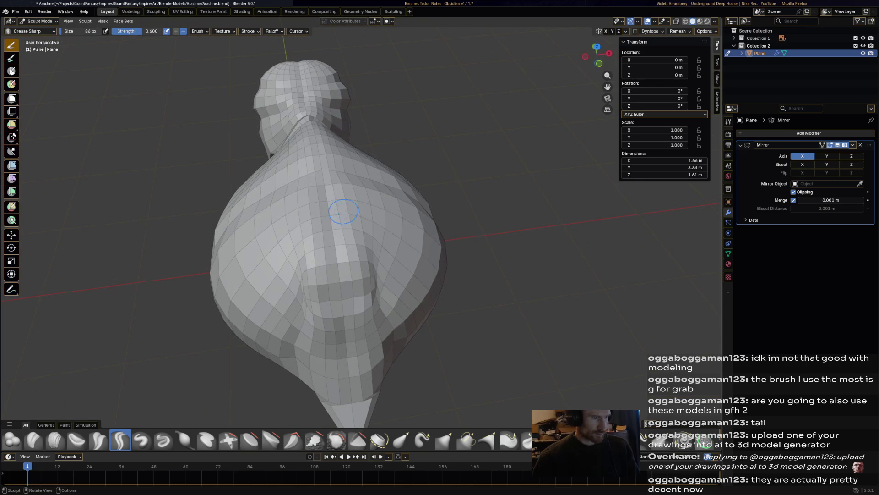
middle_click_drag(361, 273, 321, 160)
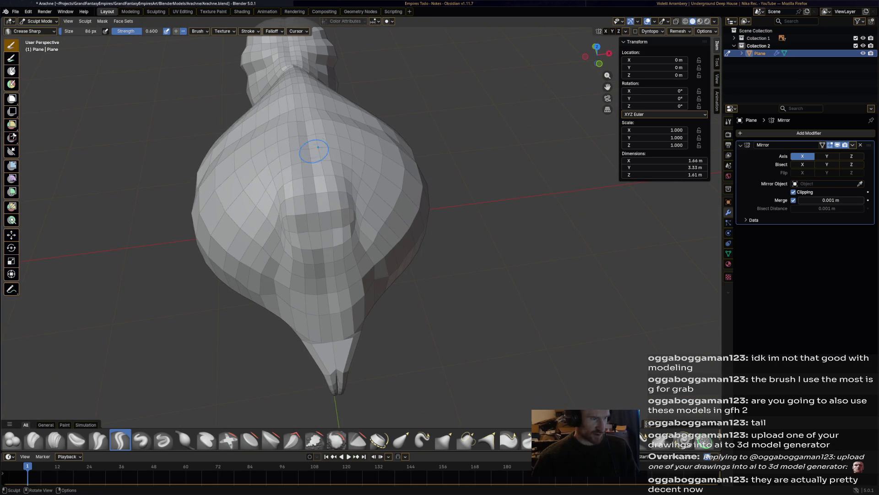
left_click_drag(320, 229, 328, 231)
left_click_drag(327, 275, 329, 316)
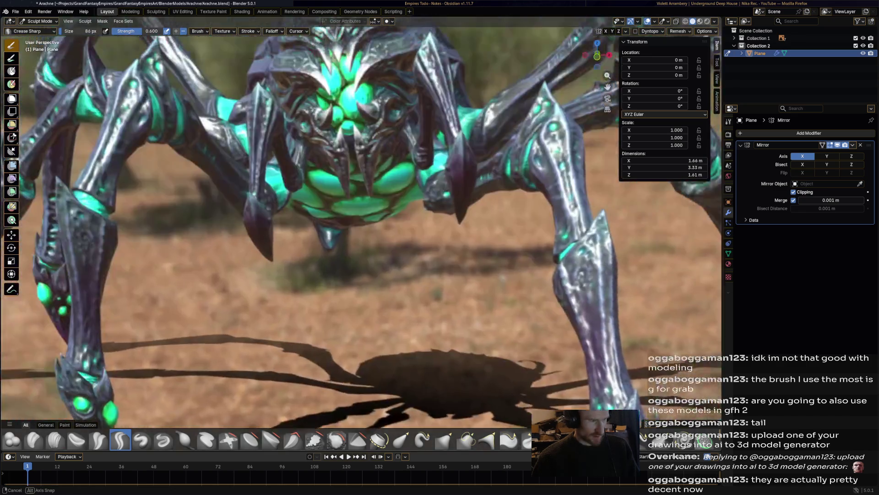
Inspect the body and spider references from several angles, then save Arachne.blend.
mouse_move(330, 316)
middle_mouse_down()
mouse_move(277, 163)
mouse_move(298, 171)
mouse_move(251, 187)
middle_mouse_up()
middle_click_drag(373, 273, 389, 199)
mouse_move(423, 146)
middle_mouse_down()
mouse_move(366, 183)
mouse_move(348, 215)
mouse_move(473, 168)
mouse_move(442, 208)
mouse_move(419, 264)
mouse_move(406, 198)
mouse_move(399, 202)
mouse_move(412, 201)
mouse_move(399, 227)
mouse_move(374, 209)
middle_mouse_up()
scroll(412, 238, "down", 5)
scroll(405, 198, "up", 5)
scroll(374, 209, "up", 4)
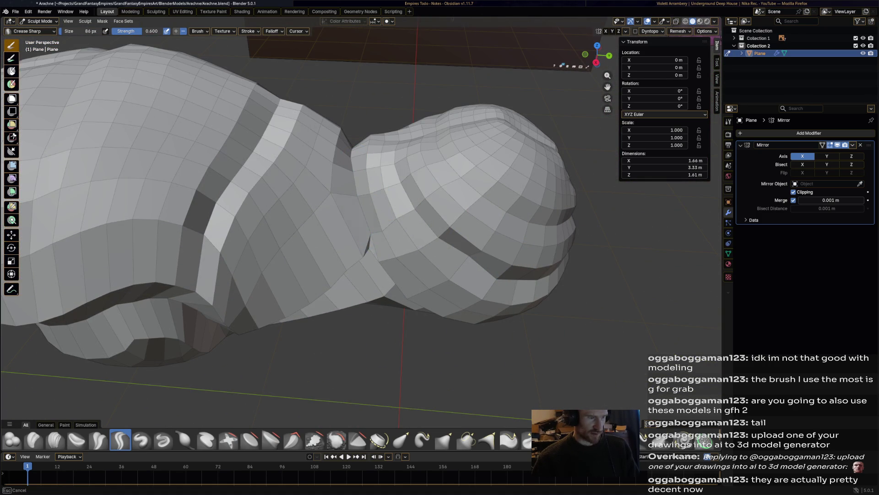
scroll(369, 204, "down", 5)
mouse_move(369, 203)
middle_mouse_down()
mouse_move(390, 206)
mouse_move(407, 241)
mouse_move(330, 298)
middle_mouse_up()
key("ctrl+s")
Paint one more Crease Sharp stroke, save Arachne.blend again, and enter Edit Mode.
scroll(331, 299, "up", 3)
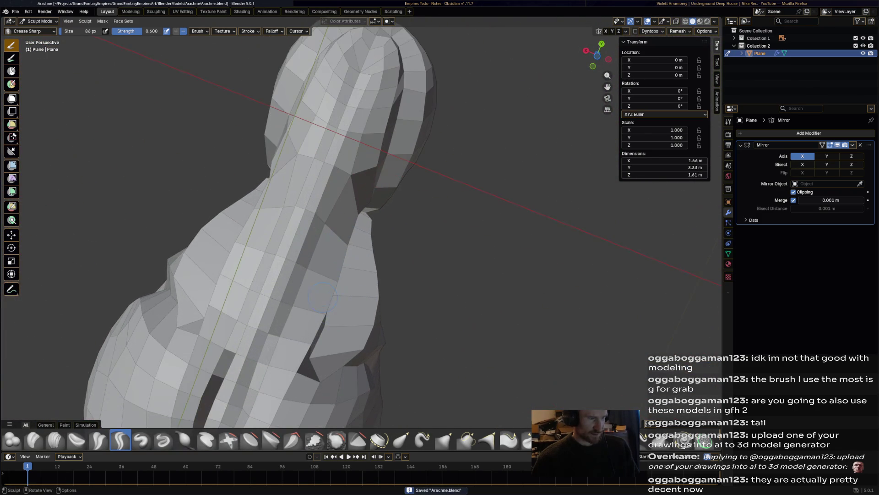
mouse_move(237, 353)
left_mouse_down()
mouse_move(256, 339)
mouse_move(282, 287)
mouse_move(247, 321)
left_mouse_up()
mouse_move(298, 245)
middle_mouse_down()
mouse_move(366, 219)
mouse_move(330, 293)
mouse_move(608, 254)
middle_mouse_up()
key("ctrl+s")
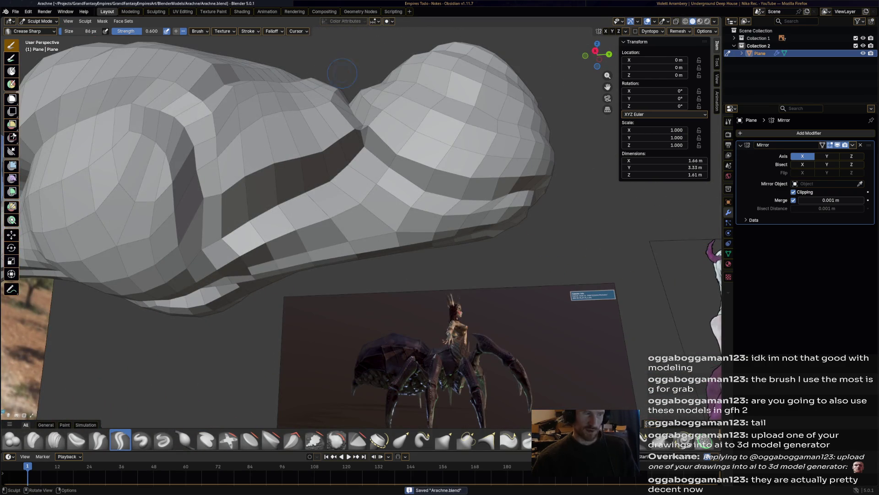
key("Tab")
left_click(37, 21)
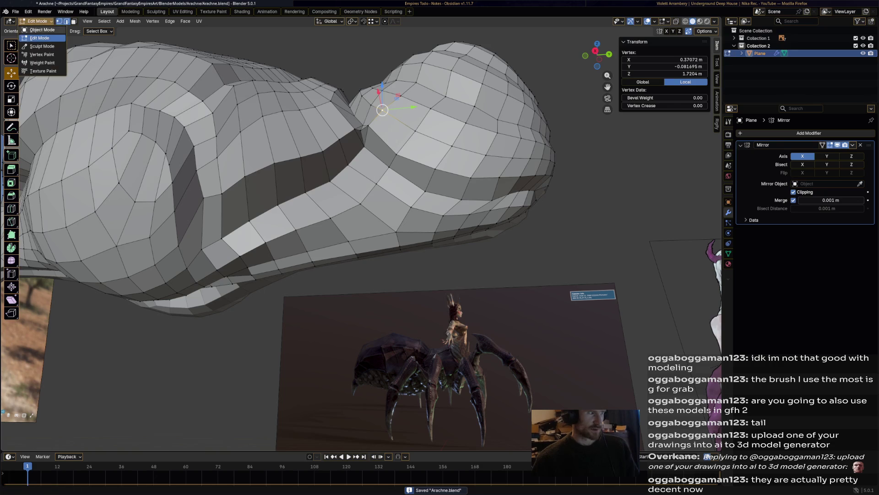
Return the body to Object Mode, leaving the Mirror modifier unchanged.
left_click(36, 28)
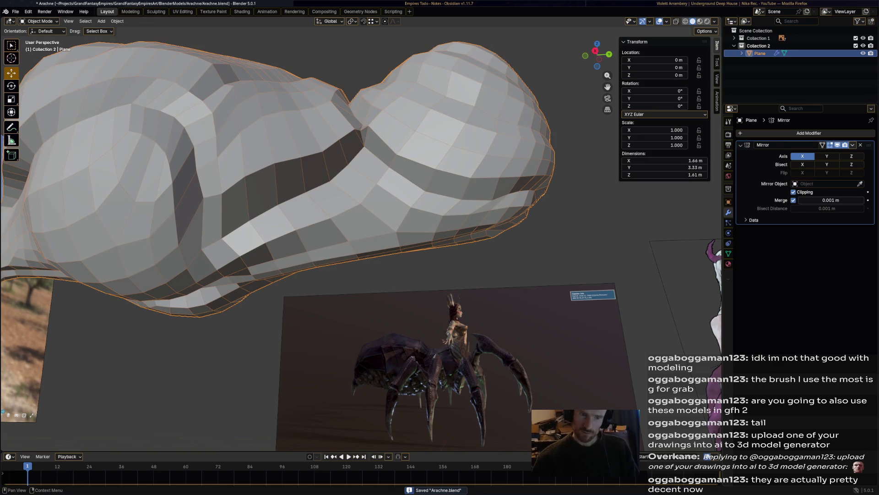
left_click(852, 144)
key("Escape")
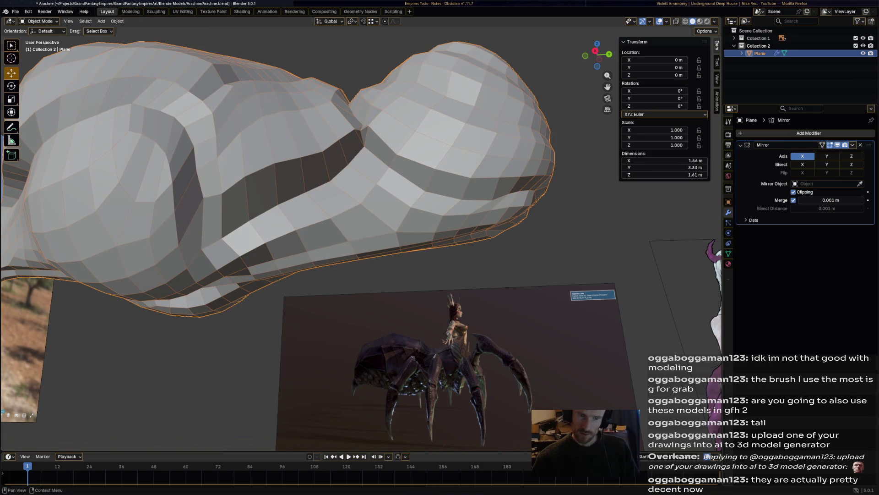
Add a Subdivision Surface modifier and apply it, giving a 1.59 × 3.32 × 1.6 m body.
left_click(809, 134)
mouse_move(807, 135)
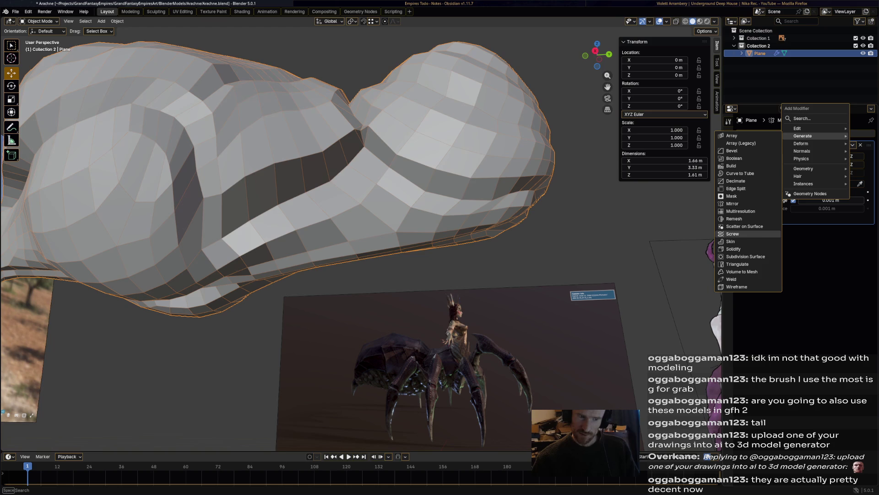
left_click(747, 257)
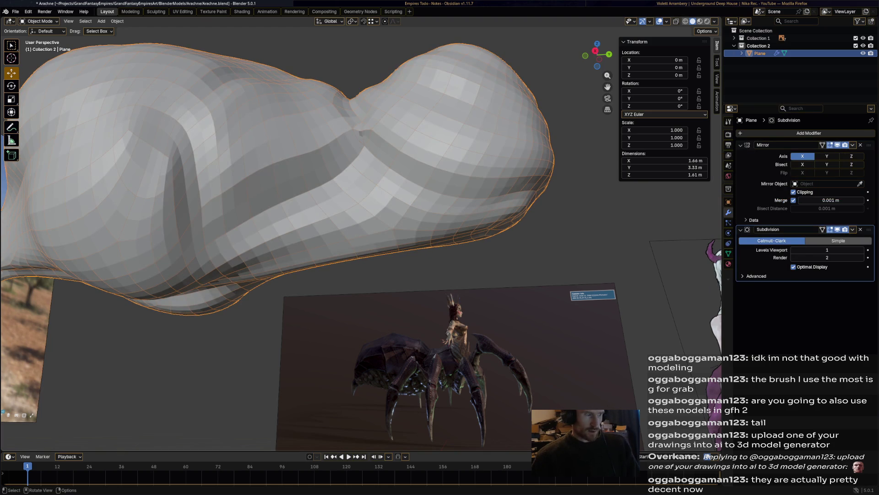
left_click(852, 229)
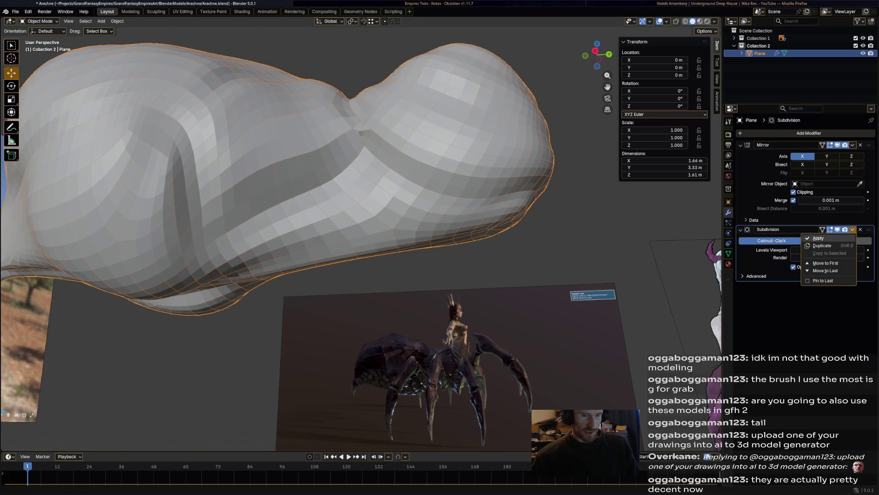
left_click(818, 238)
mouse_move(412, 229)
middle_mouse_down()
mouse_move(348, 194)
mouse_move(295, 202)
middle_mouse_up()
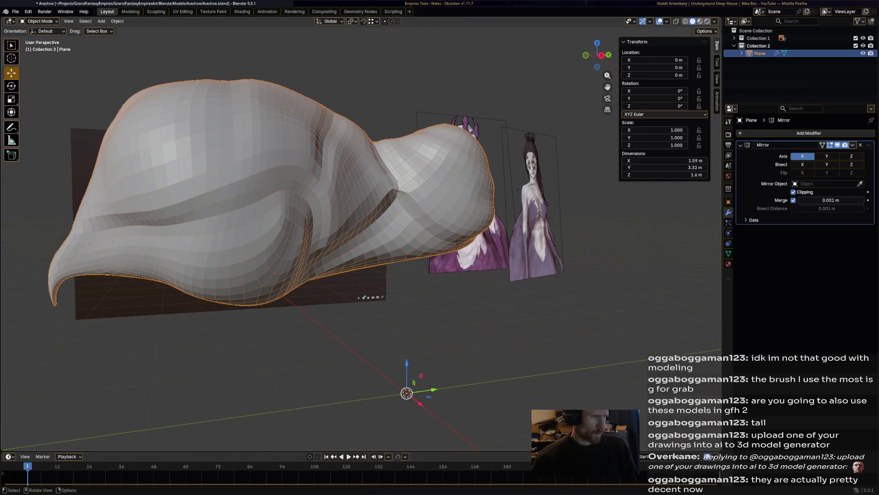
left_click(39, 21)
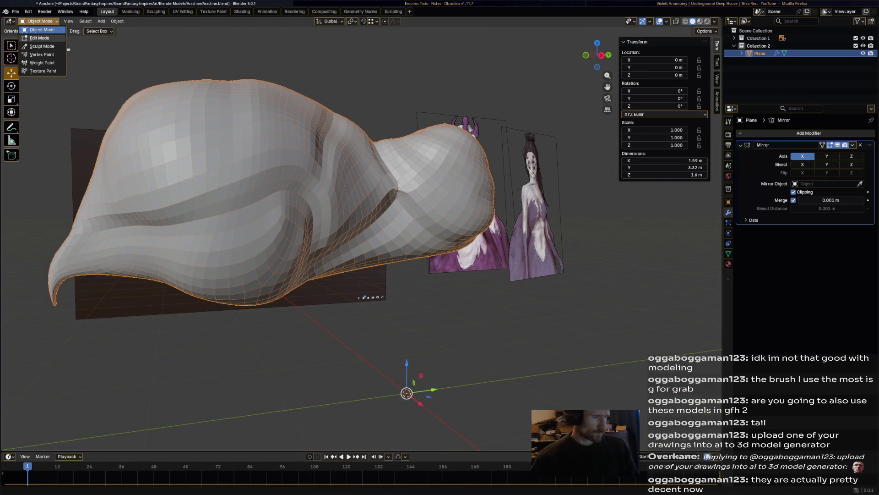
Deselect all vertices in Edit Mode, then put the subdivided body into Sculpt Mode.
left_click(39, 38)
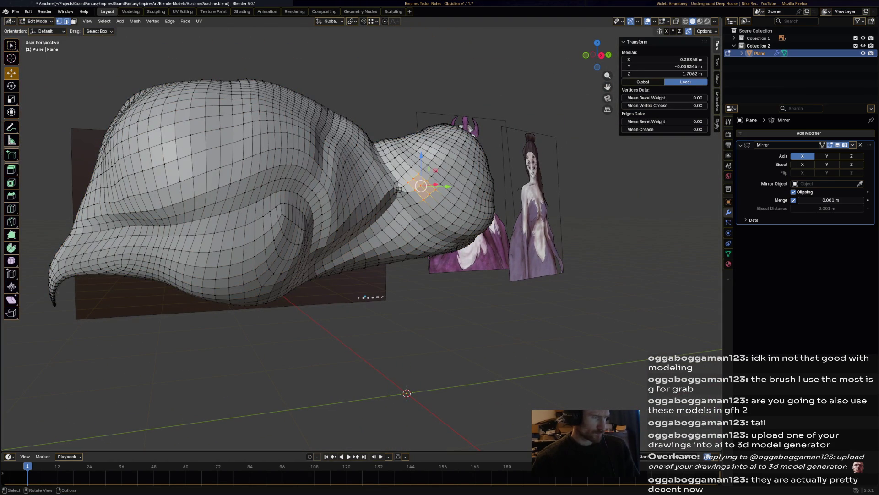
key("a")
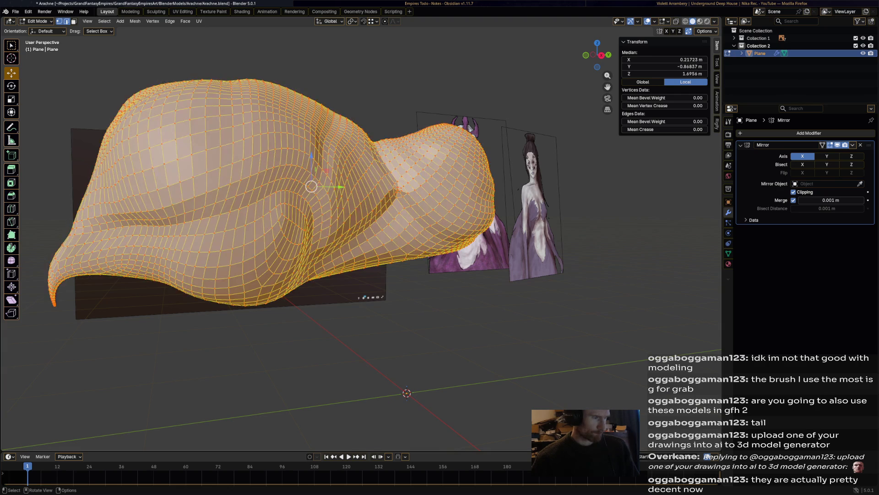
key("alt+a")
middle_click_drag(312, 186, 559, 200)
middle_click_drag(412, 229, 330, 163)
left_click(37, 21)
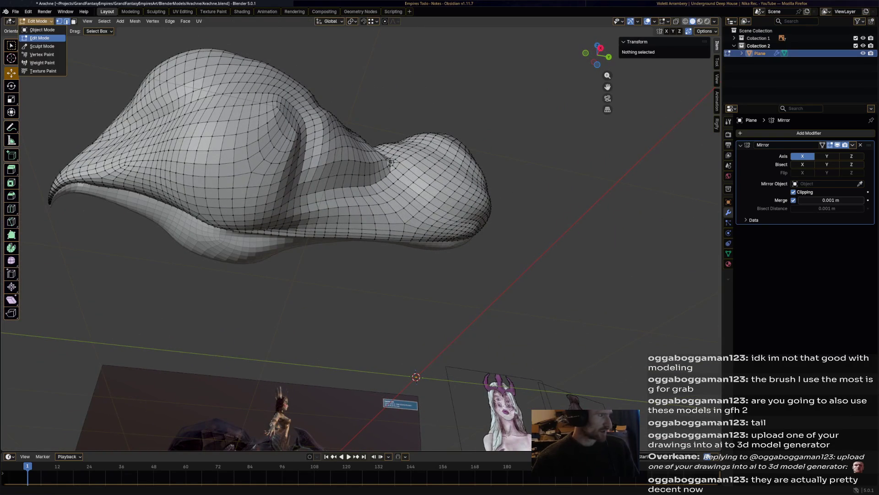
left_click(42, 47)
middle_click_drag(274, 183, 252, 160)
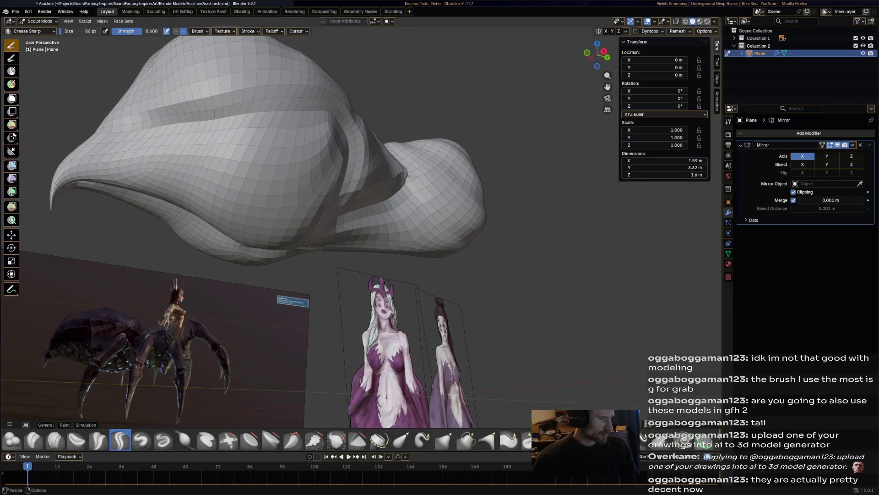
Carve a Crease Sharp stroke along the body's side, forming a sharp waist fold.
left_click(185, 440)
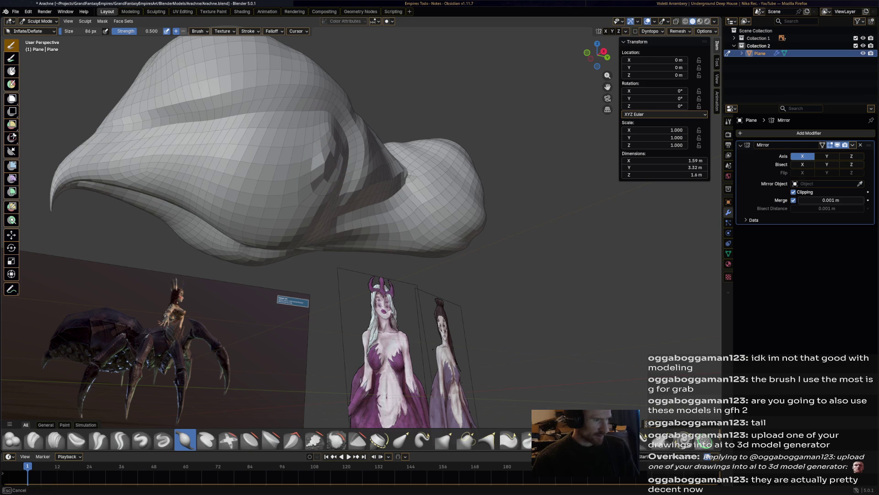
middle_click_drag(192, 279, 247, 289)
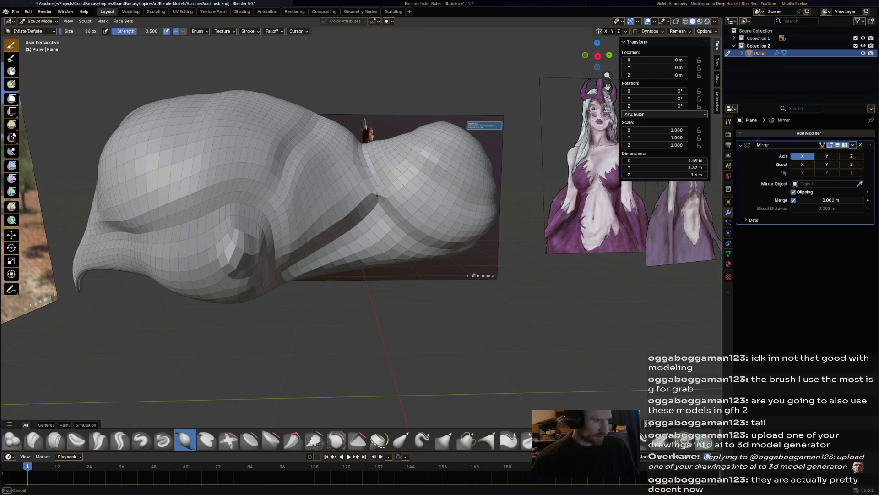
mouse_move(245, 255)
middle_mouse_down()
mouse_move(312, 220)
mouse_move(257, 257)
mouse_move(279, 317)
mouse_move(280, 280)
middle_mouse_up()
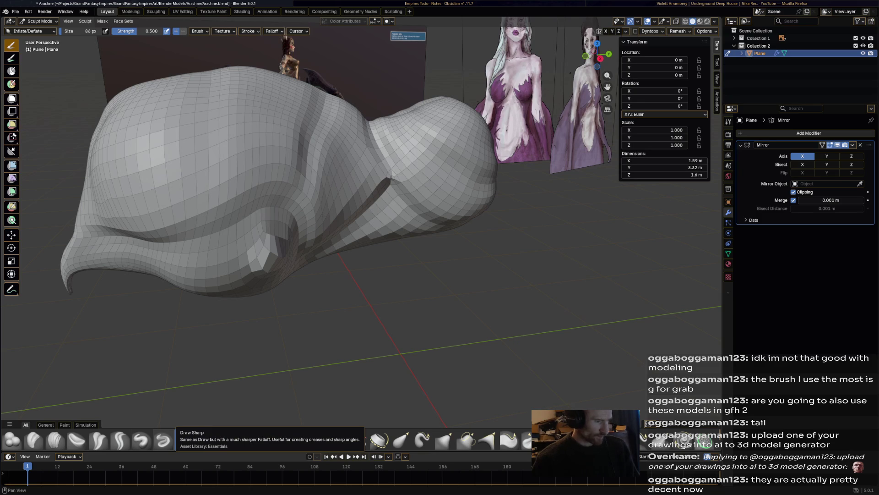
left_click(120, 440)
scroll(270, 264, "up", 2)
left_click_drag(229, 239, 269, 240)
mouse_move(275, 243)
middle_mouse_down()
mouse_move(293, 256)
mouse_move(274, 214)
middle_mouse_up()
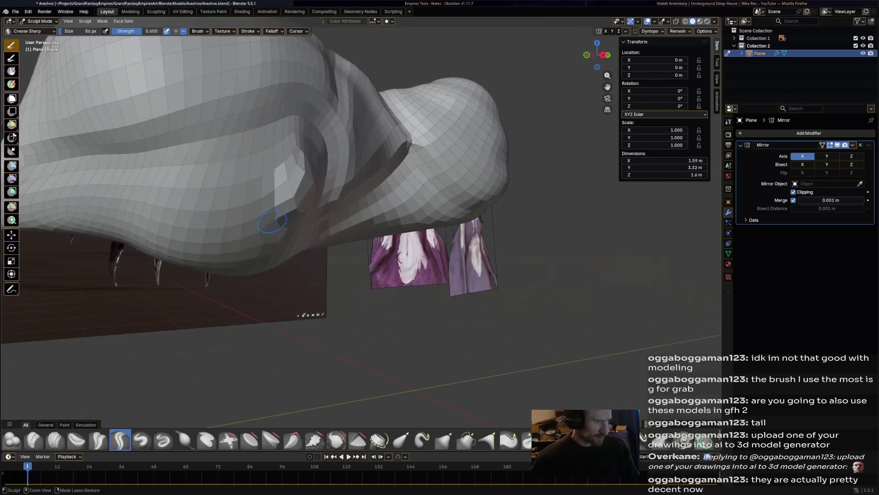
Polish the ridge around the socket hollow with Crease Polish at strength 0.25.
left_click(98, 440)
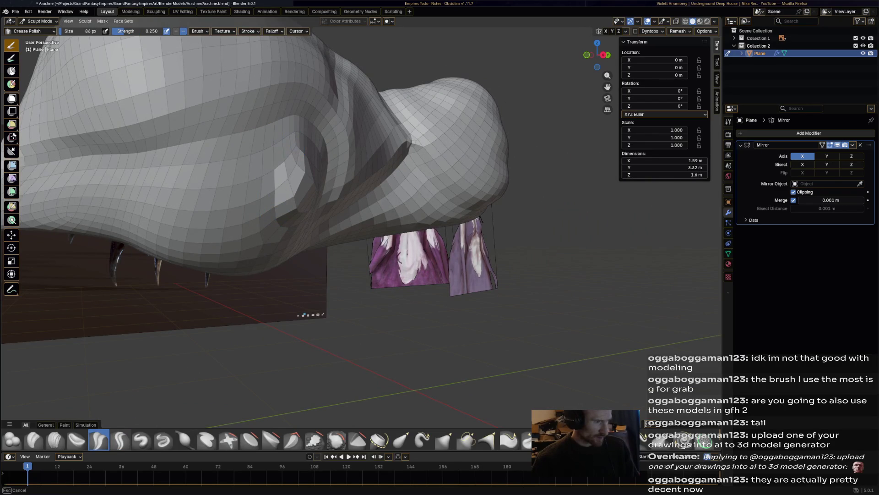
middle_click_drag(256, 207, 229, 200)
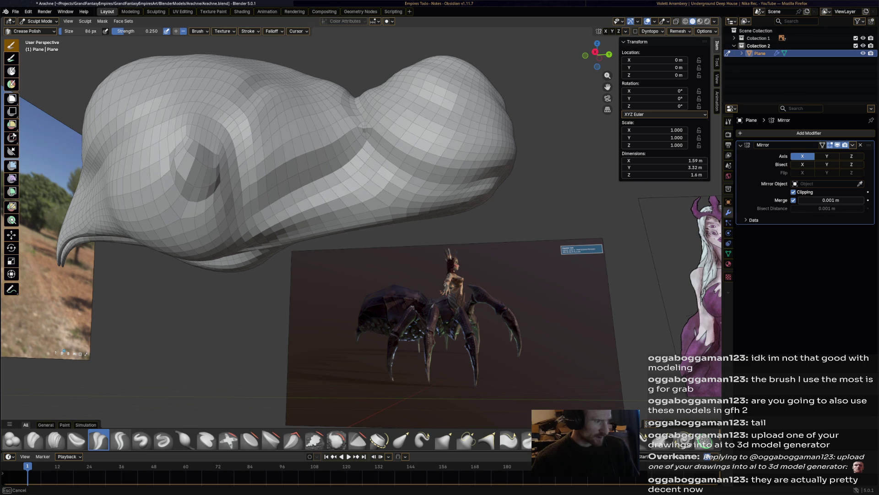
mouse_move(201, 293)
middle_mouse_down()
mouse_move(206, 192)
mouse_move(197, 149)
middle_mouse_up()
left_click_drag(212, 180, 225, 142)
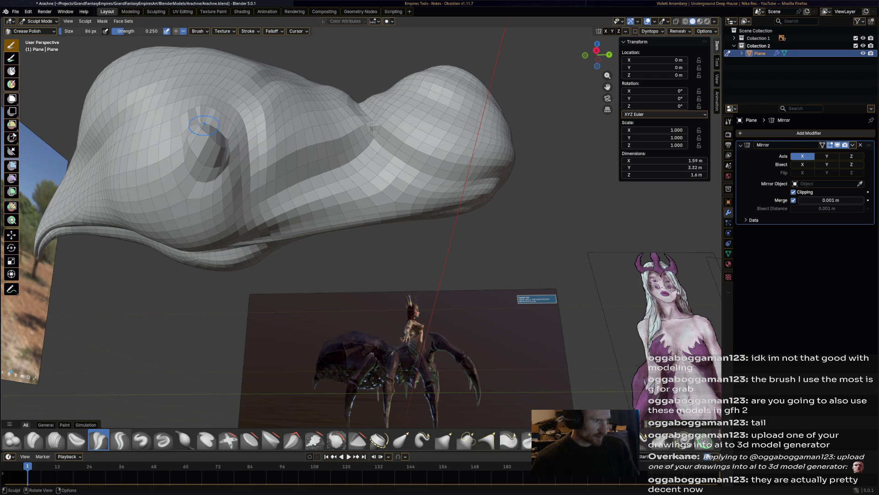
mouse_move(206, 125)
middle_mouse_down()
mouse_move(195, 87)
mouse_move(284, 96)
mouse_move(243, 124)
mouse_move(270, 151)
middle_mouse_up()
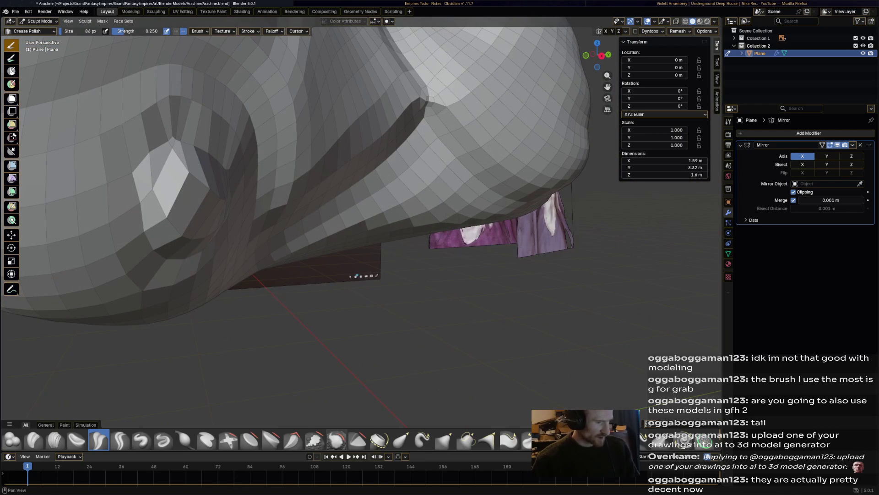
Smooth away the sharp peak beside the socket with the Smooth brush at 0.700.
key("s")
mouse_move(186, 172)
left_mouse_down()
mouse_move(172, 145)
mouse_move(158, 172)
mouse_move(177, 176)
left_mouse_up()
middle_click_drag(213, 202, 197, 50)
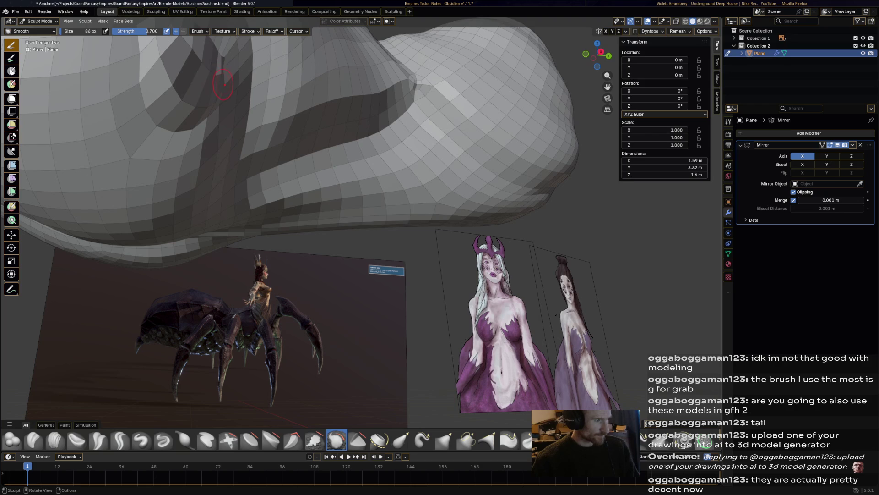
Inspect the smoothed body from front and side views and save Arachne.blend.
mouse_move(225, 90)
middle_mouse_down()
mouse_move(98, 277)
mouse_move(69, 247)
mouse_move(76, 179)
middle_mouse_up()
middle_click_drag(458, 110, 460, 107)
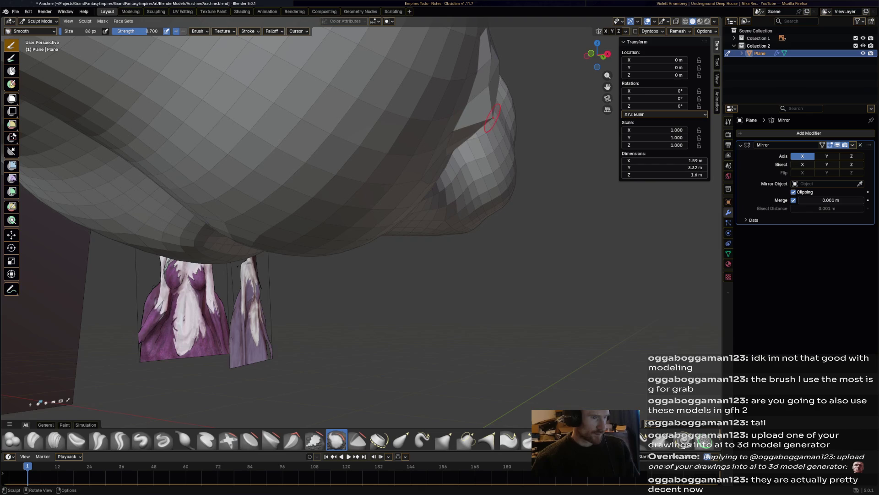
mouse_move(480, 186)
middle_mouse_down()
mouse_move(320, 215)
mouse_move(305, 160)
mouse_move(330, 188)
mouse_move(366, 202)
mouse_move(392, 185)
mouse_move(415, 151)
mouse_move(383, 176)
middle_mouse_up()
key("ctrl+s")
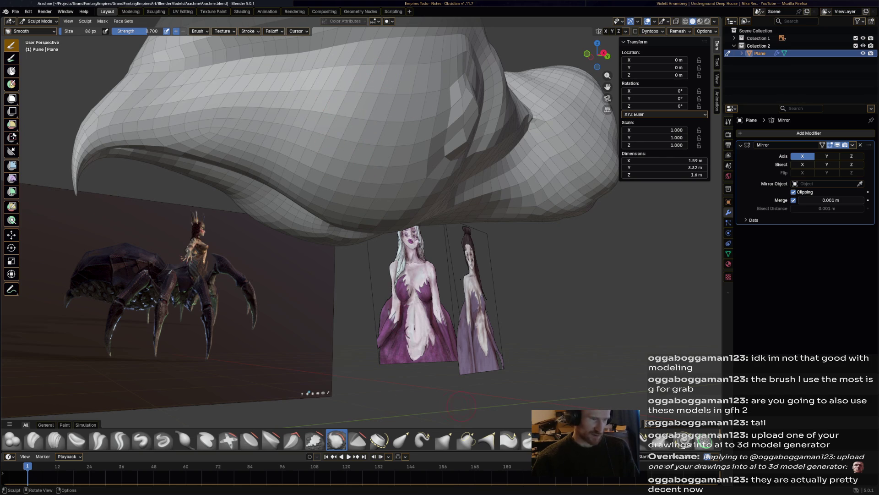
mouse_move(461, 405)
middle_mouse_down()
mouse_move(540, 398)
mouse_move(285, 246)
middle_mouse_up()
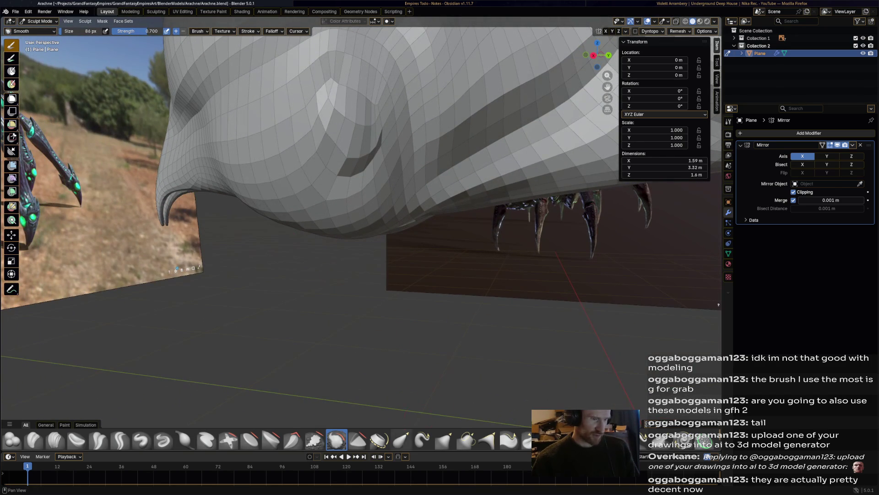
Puff out the flank above the lower rim with Inflate/Deflate at strength 0.500.
left_click(401, 440)
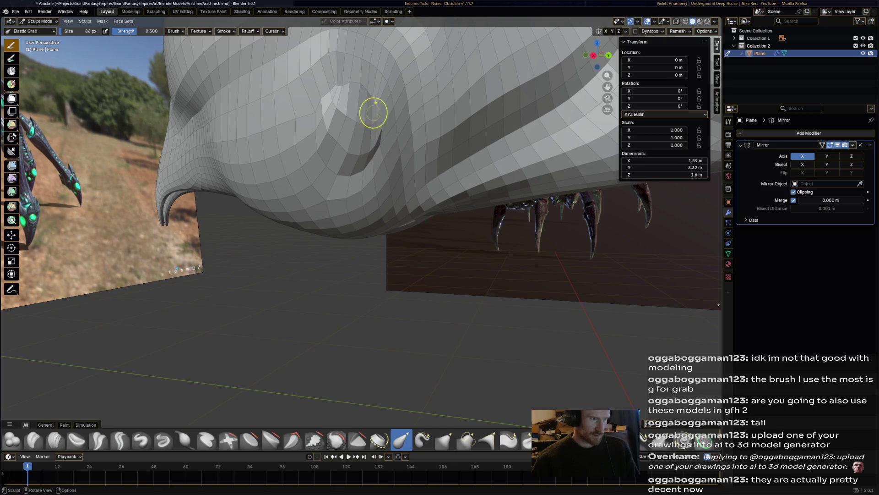
middle_click_drag(307, 119, 400, 103)
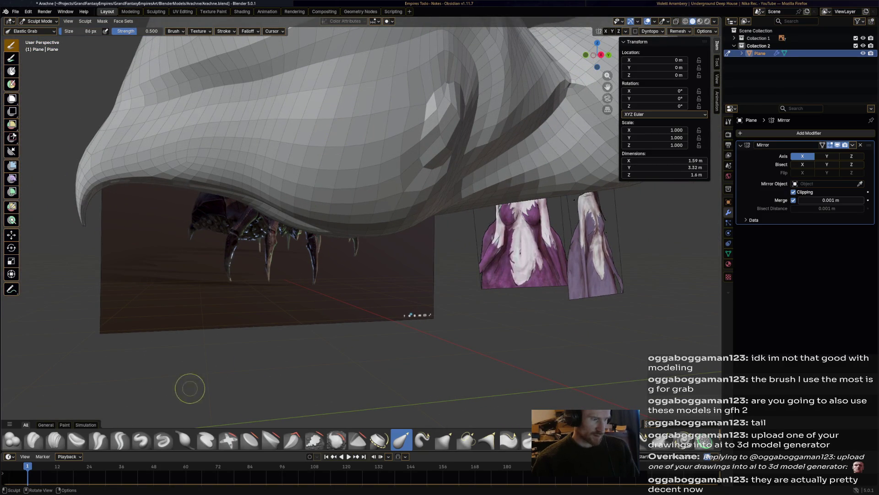
left_click(185, 440)
left_click_drag(327, 136, 327, 137)
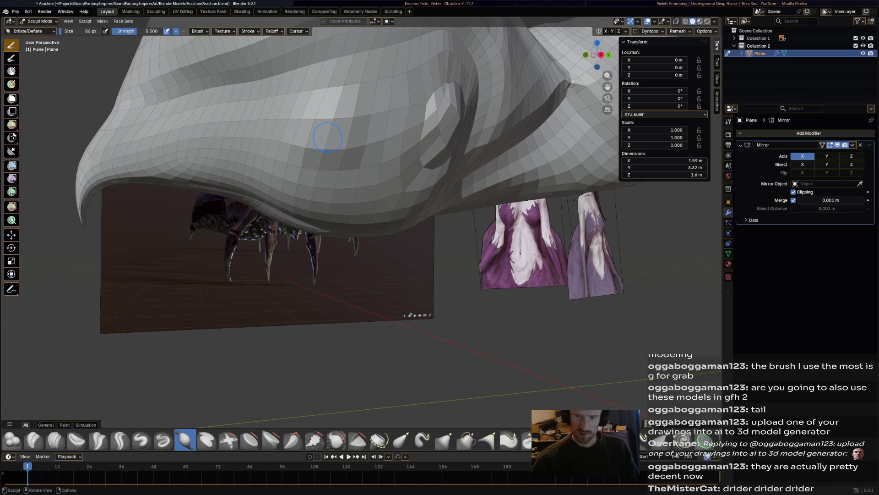
mouse_move(284, 151)
middle_mouse_down()
mouse_move(312, 154)
mouse_move(302, 140)
mouse_move(338, 133)
mouse_move(284, 197)
mouse_move(263, 165)
middle_mouse_up()
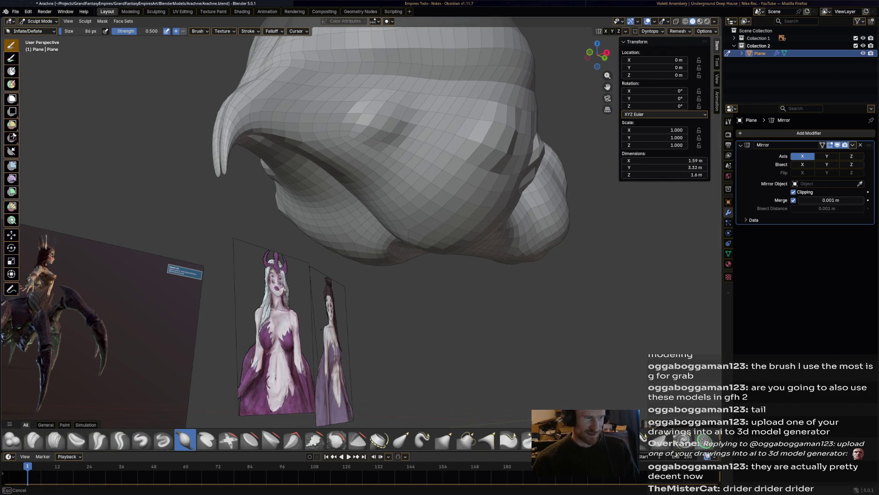
mouse_move(264, 165)
middle_mouse_down()
mouse_move(293, 137)
mouse_move(342, 135)
mouse_move(375, 158)
middle_mouse_up()
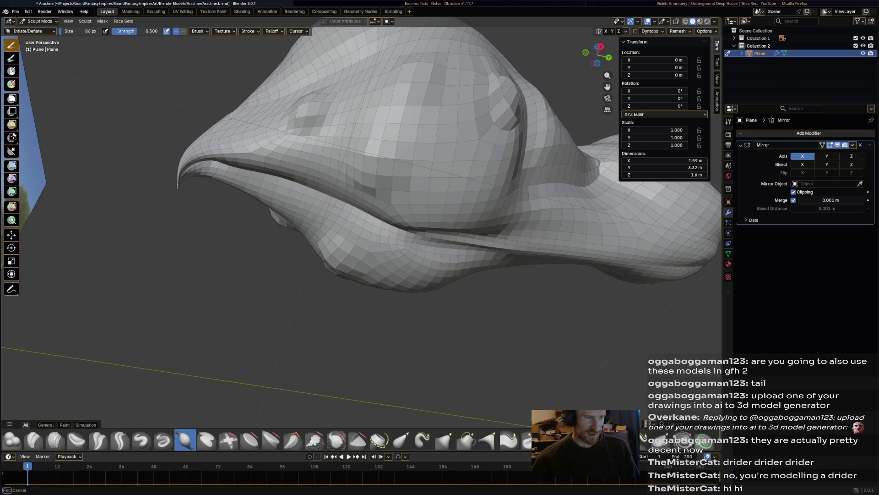
middle_click_drag(374, 157, 393, 206)
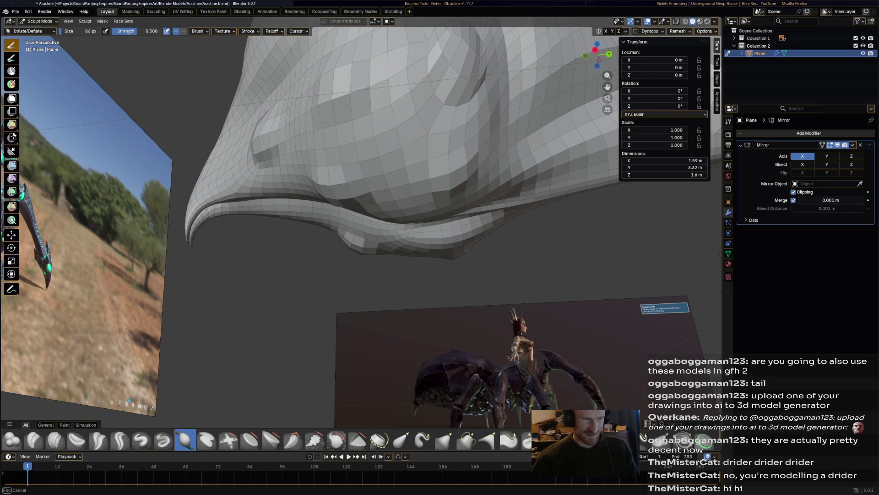
mouse_move(362, 224)
middle_mouse_down()
mouse_move(334, 206)
mouse_move(330, 220)
mouse_move(339, 229)
mouse_move(375, 216)
middle_mouse_up()
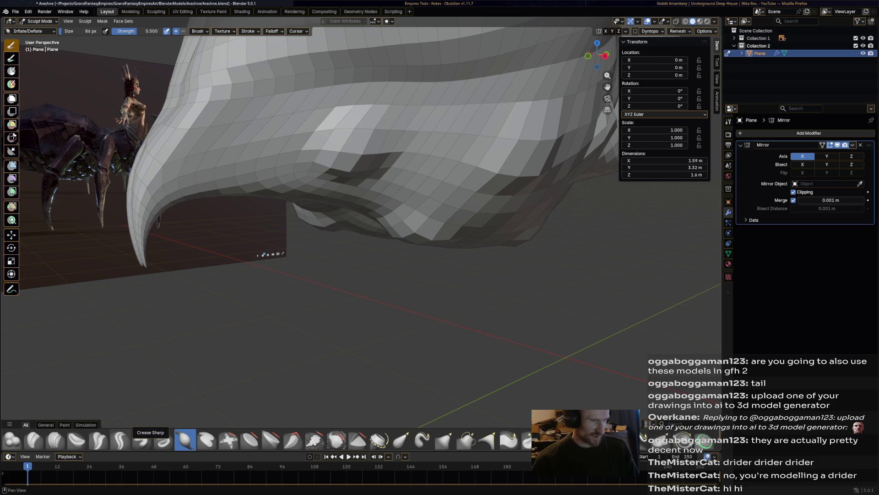
left_click(98, 439)
Polish a crease on the body's underside.
left_click_drag(349, 113, 355, 109)
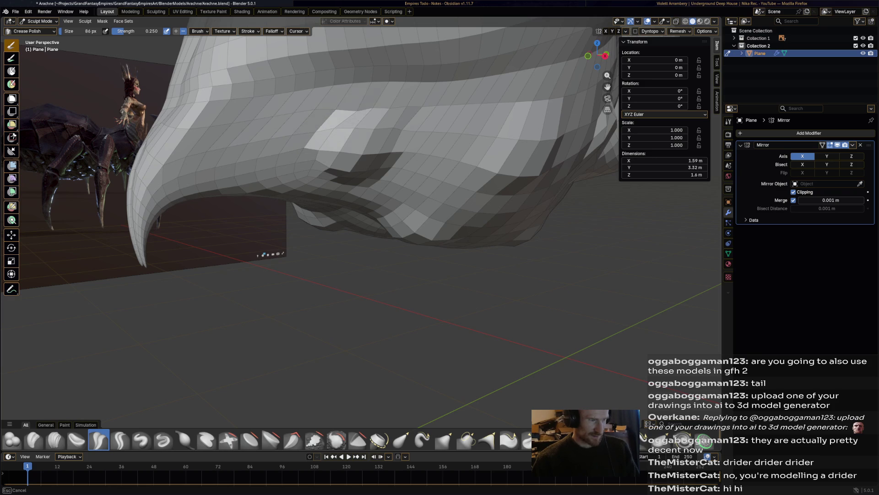
middle_click_drag(366, 207, 504, 207)
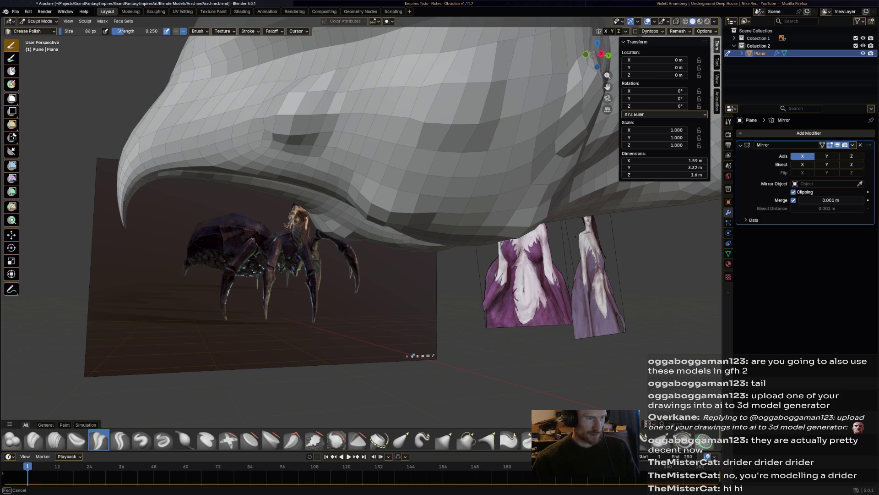
middle_click_drag(504, 206, 613, 176)
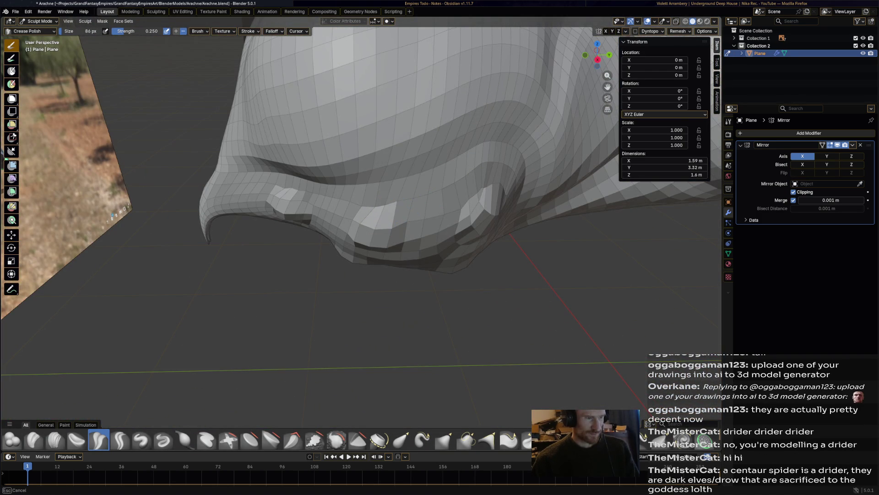
Inspect the head and underside from low angles, then bring up the interaction mode list.
middle_click_drag(352, 193, 371, 170)
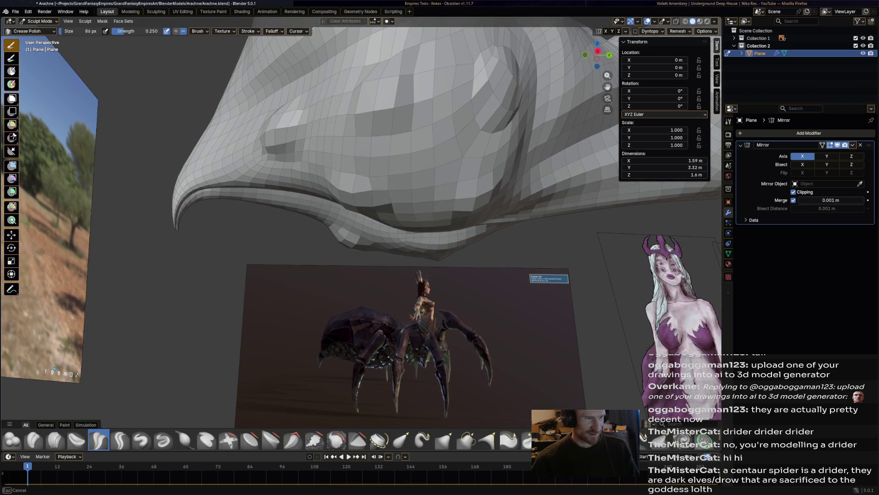
middle_click_drag(371, 169, 316, 181)
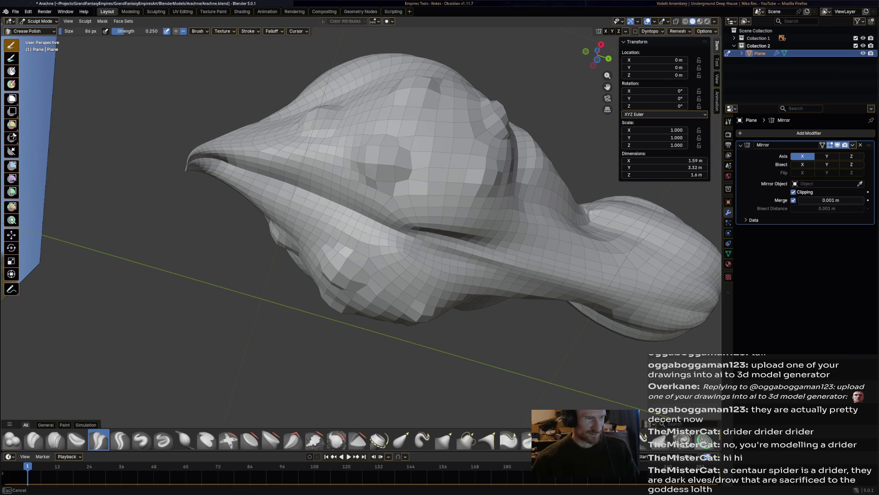
middle_click_drag(398, 177, 385, 137)
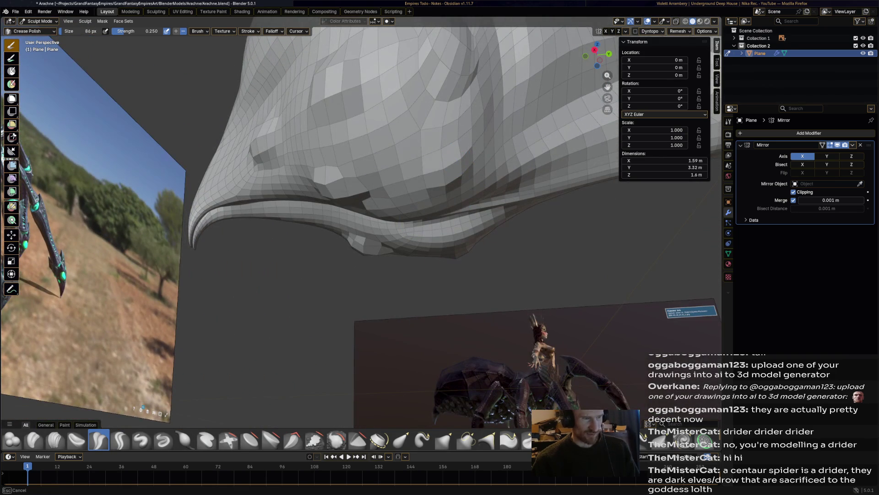
middle_click_drag(385, 137, 414, 152)
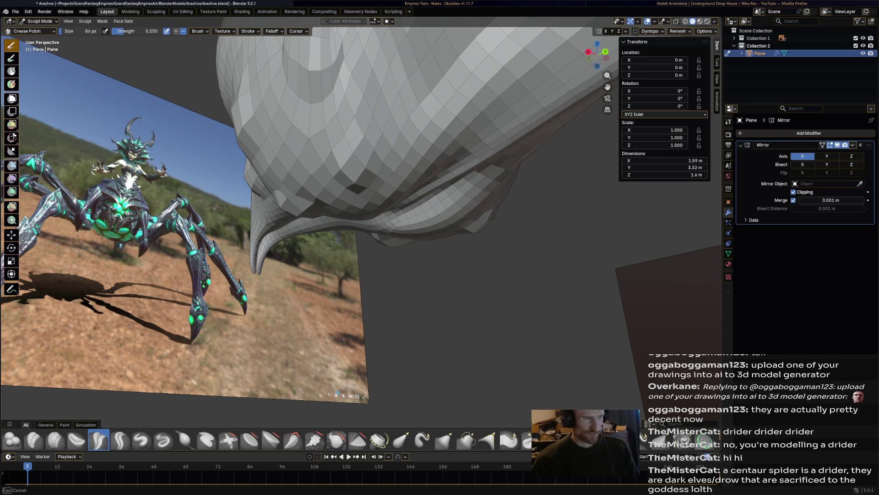
mouse_move(414, 152)
middle_mouse_down()
mouse_move(547, 174)
mouse_move(427, 189)
mouse_move(485, 227)
middle_mouse_up()
scroll(486, 228, "down", 3)
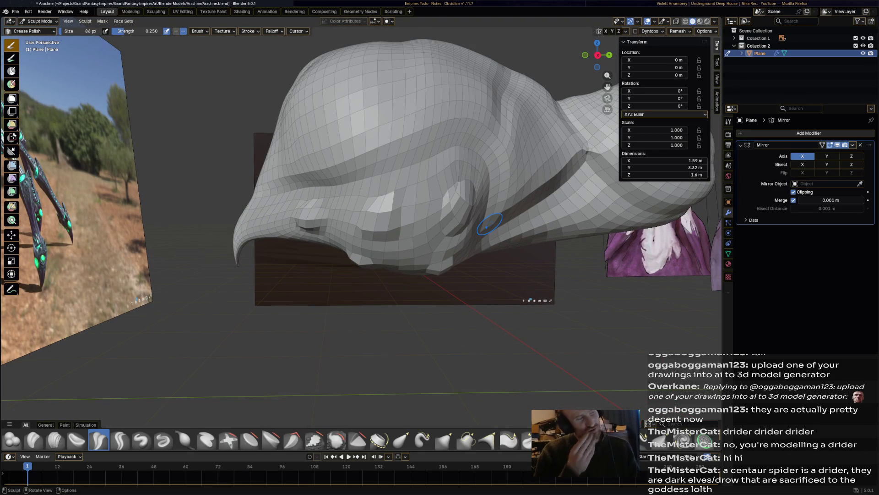
middle_click_drag(469, 231, 432, 226)
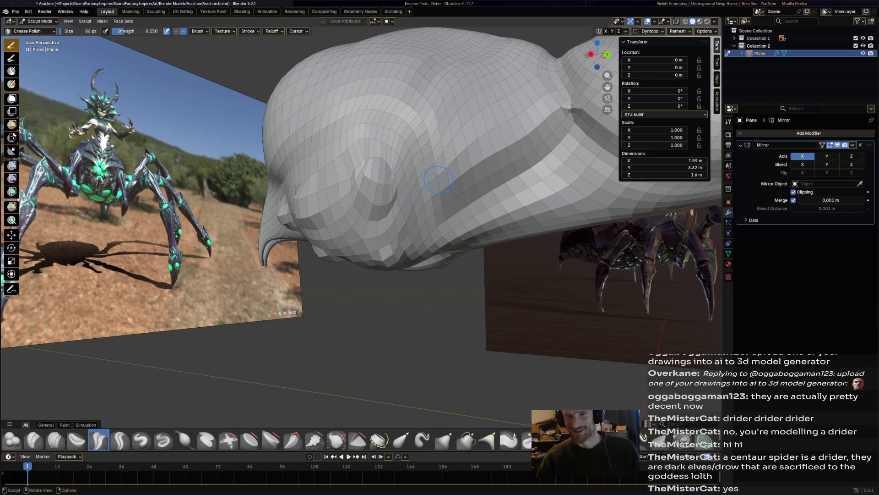
middle_click_drag(438, 184, 419, 185)
scroll(462, 162, "up", 5)
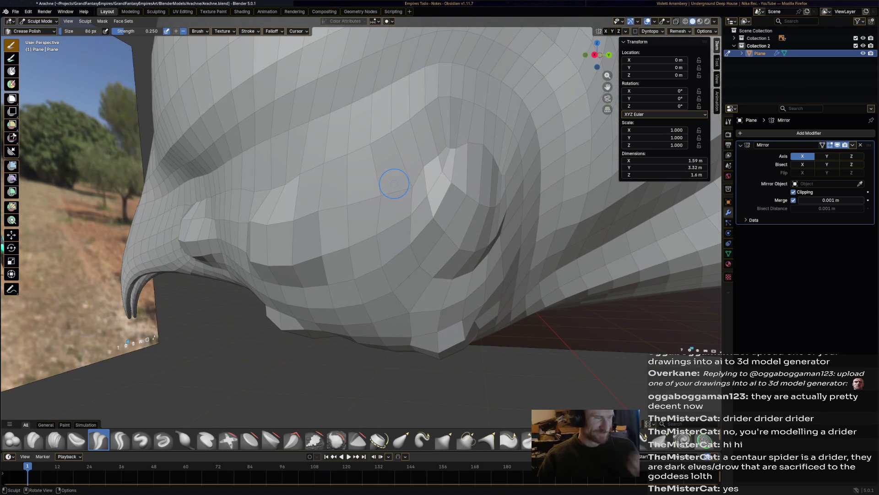
left_click(40, 21)
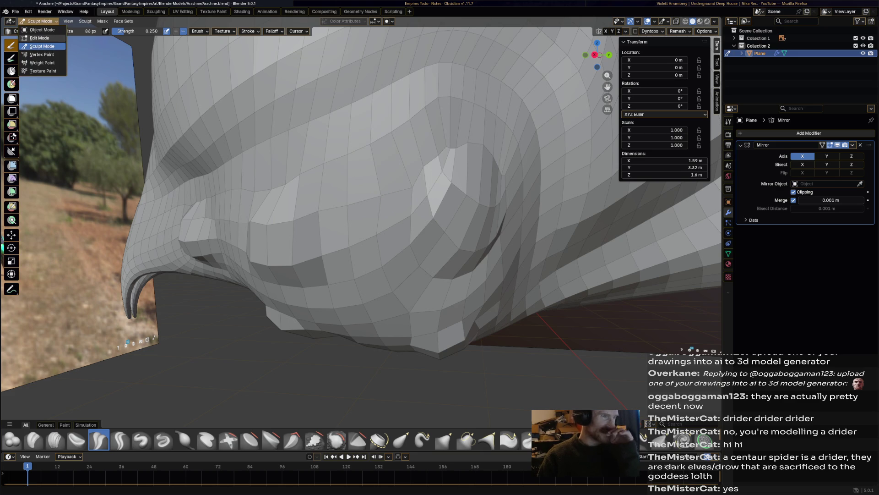
In Edit Mode, reposition a nose vertex and another body vertex.
left_click(37, 38)
left_click(441, 149)
mouse_move(441, 149)
left_mouse_down()
mouse_move(430, 158)
mouse_move(469, 143)
left_mouse_up()
left_click(456, 148)
scroll(361, 233, "up", 5)
scroll(361, 234, "down", 4)
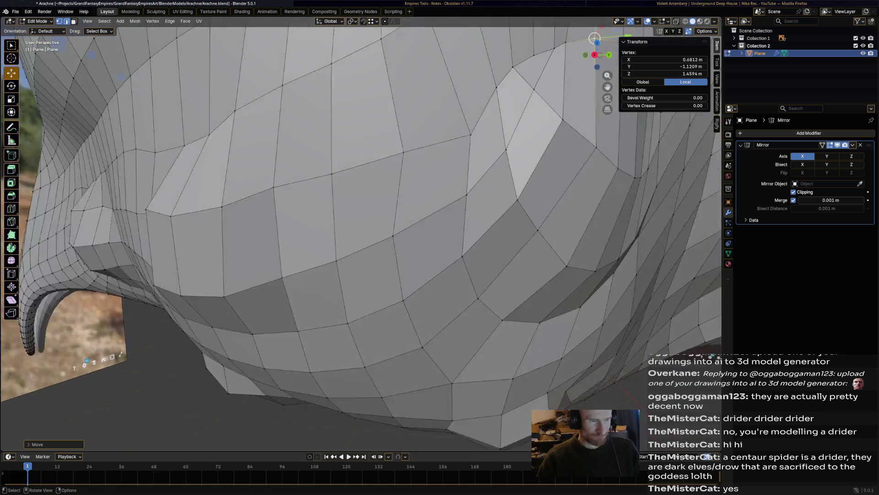
scroll(361, 234, "up", 3)
scroll(362, 233, "up", 5)
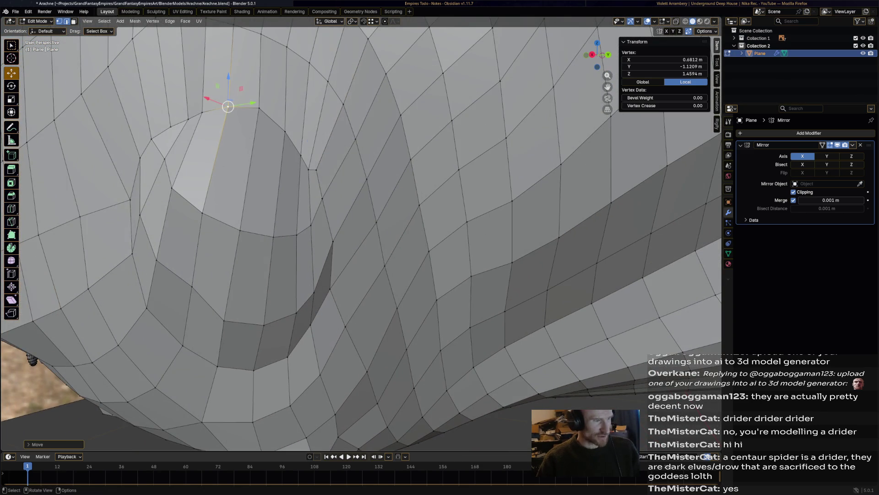
mouse_move(228, 107)
left_mouse_down()
mouse_move(314, 169)
mouse_move(320, 188)
left_mouse_up()
middle_click_drag(320, 188, 435, 153)
scroll(421, 161, "up", 4)
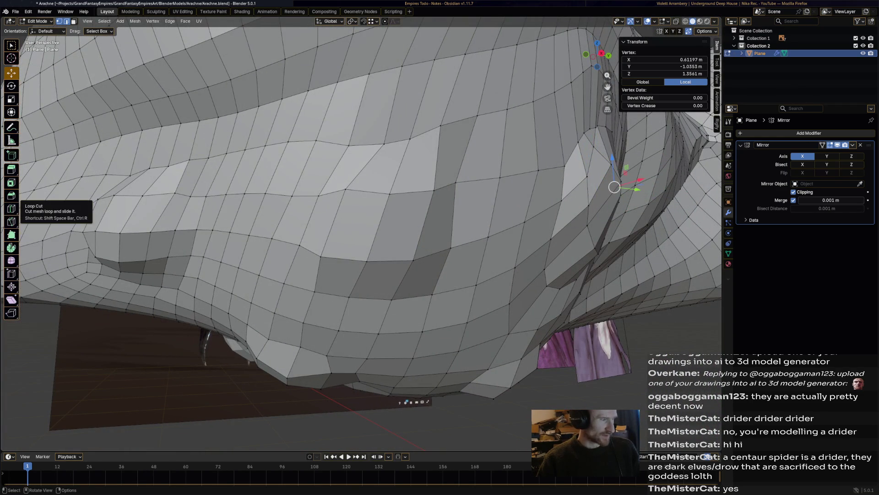
Begin a Knife cut across the side bulge, placing its first points.
left_click(11, 221)
left_click(347, 146)
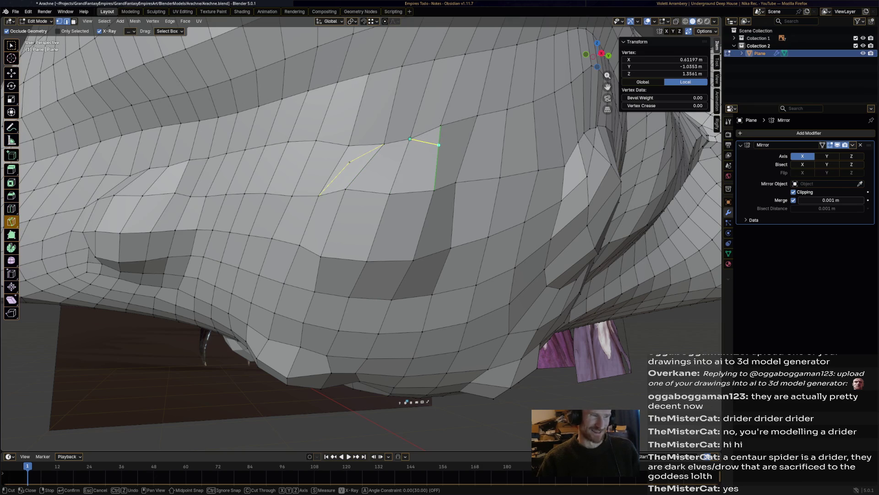
left_click(439, 145)
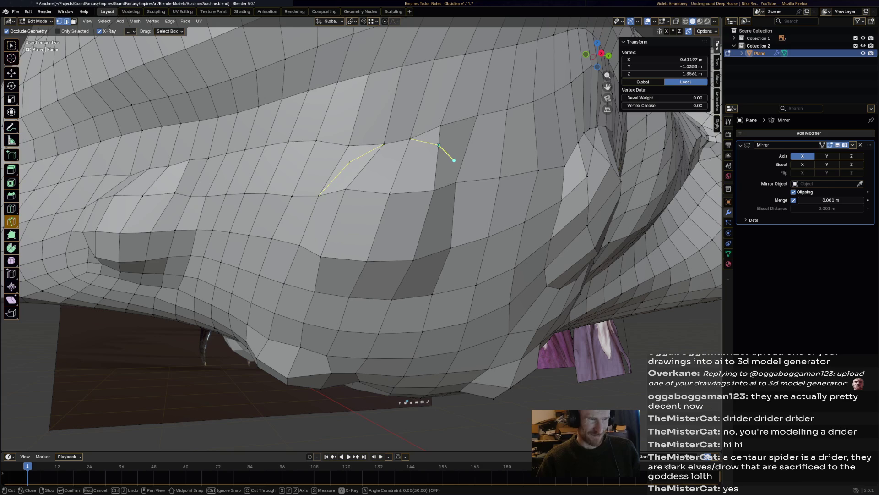
Complete the closed knife-cut ring around the oval side bulge, correcting one misplaced point.
left_click(454, 160)
left_click(449, 252)
key("ctrl+z")
left_click(451, 248)
left_click(432, 276)
left_click(427, 282)
left_click(391, 300)
left_click(363, 310)
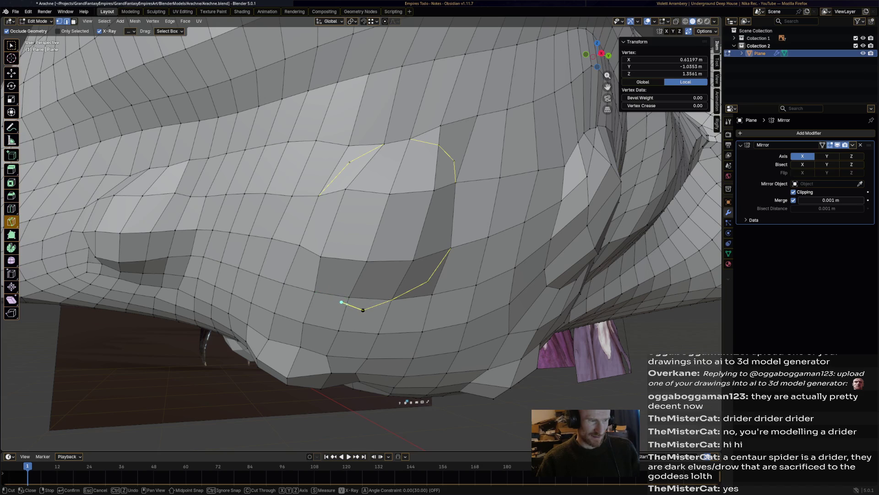
left_click(324, 281)
left_click(300, 246)
left_click(301, 223)
left_click(318, 196)
key("Return")
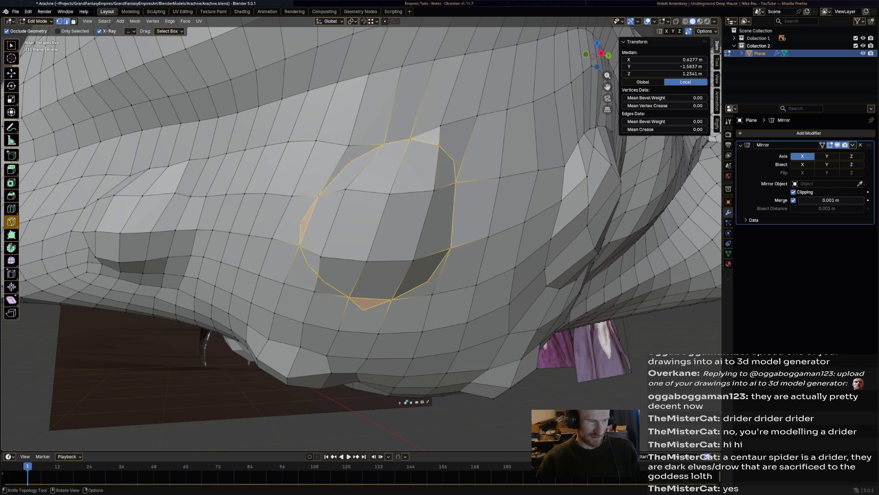
Cut a connecting edge from the ring's upper edge to a vertex above it.
left_click(456, 182)
left_click(463, 214)
mouse_move(451, 248)
middle_mouse_down()
mouse_move(485, 229)
mouse_move(472, 211)
middle_mouse_up()
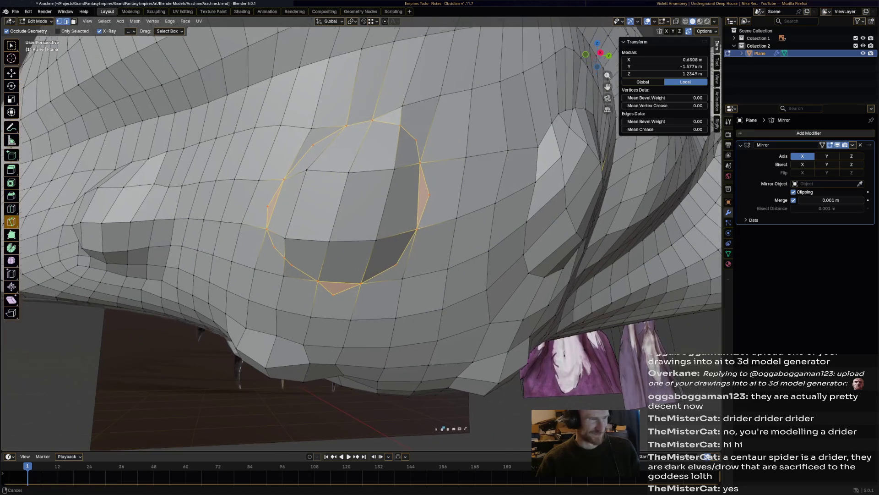
scroll(362, 233, "up", 2)
left_click(449, 204)
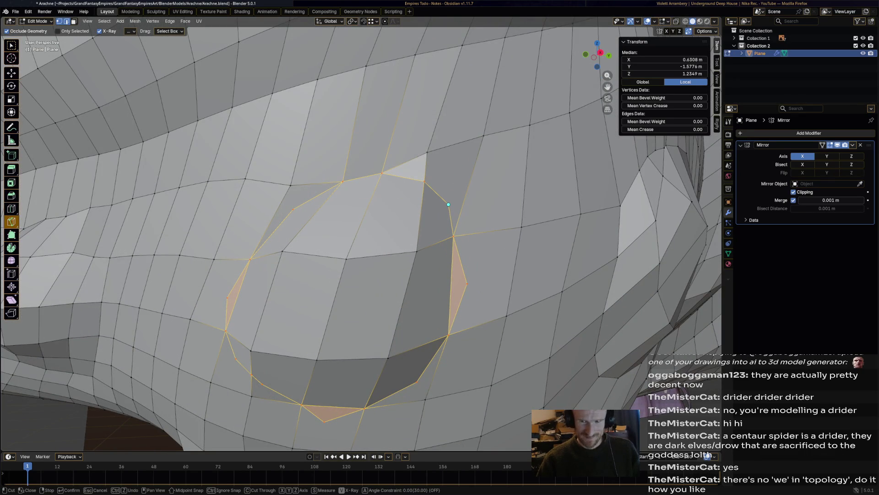
left_click(483, 138)
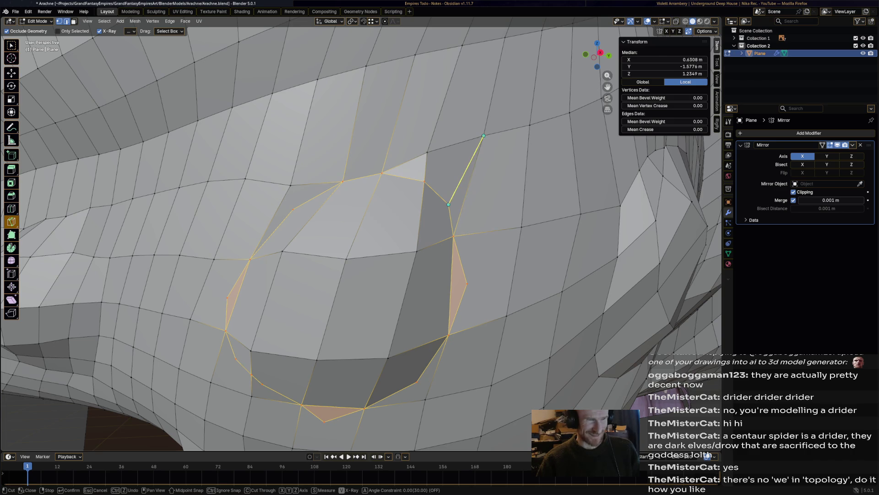
key("Return")
Add two short cuts joining the ring to the grid, forming a face and a triangle.
middle_click_drag(318, 172, 462, 186, "shift")
left_click(462, 186)
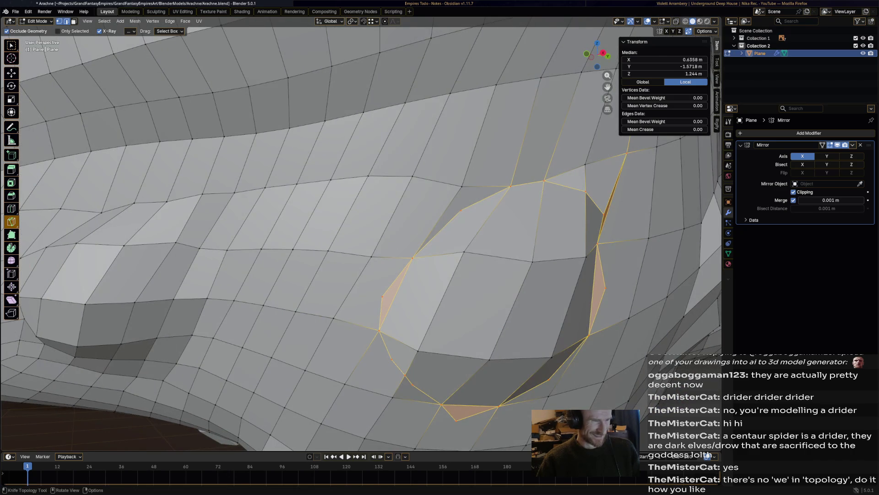
left_click(461, 210)
key("Return")
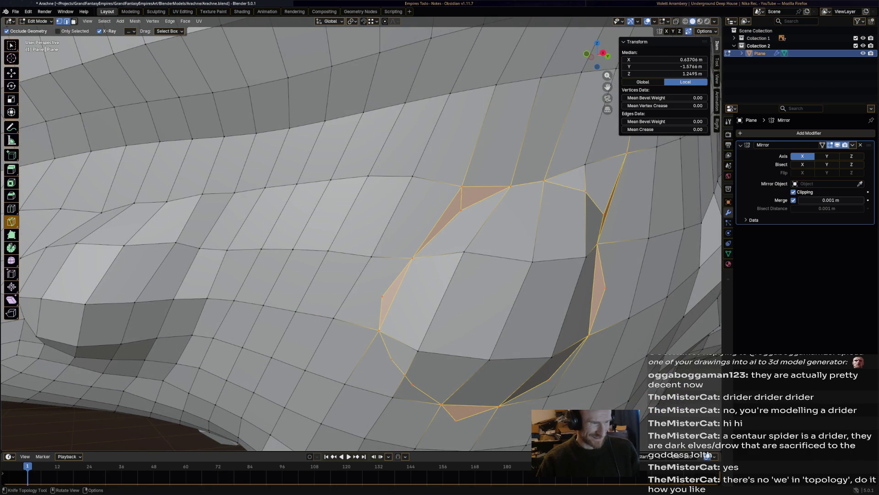
left_click(382, 296)
left_click(371, 257)
key("Return")
mouse_move(362, 229)
middle_mouse_down("shift")
mouse_move(448, 238)
mouse_move(367, 229)
middle_mouse_up("shift")
scroll(366, 229, "down", 3)
scroll(366, 229, "up", 2)
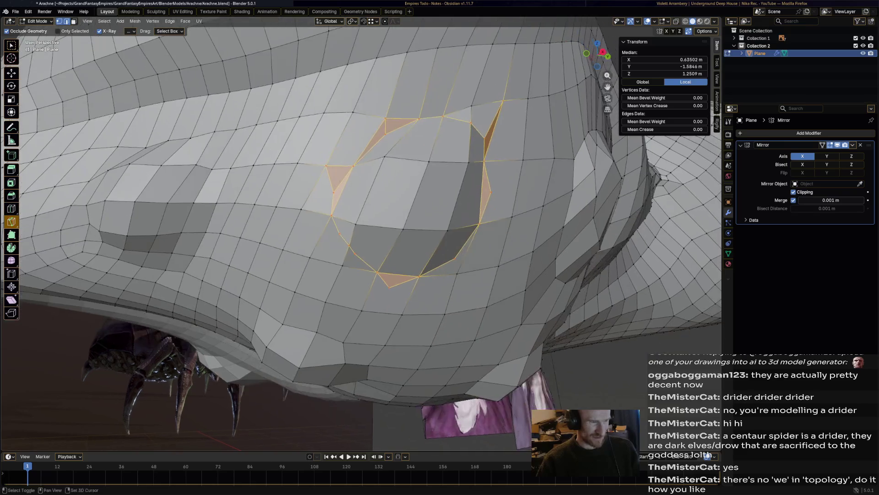
scroll(362, 235, "up", 2)
key("k")
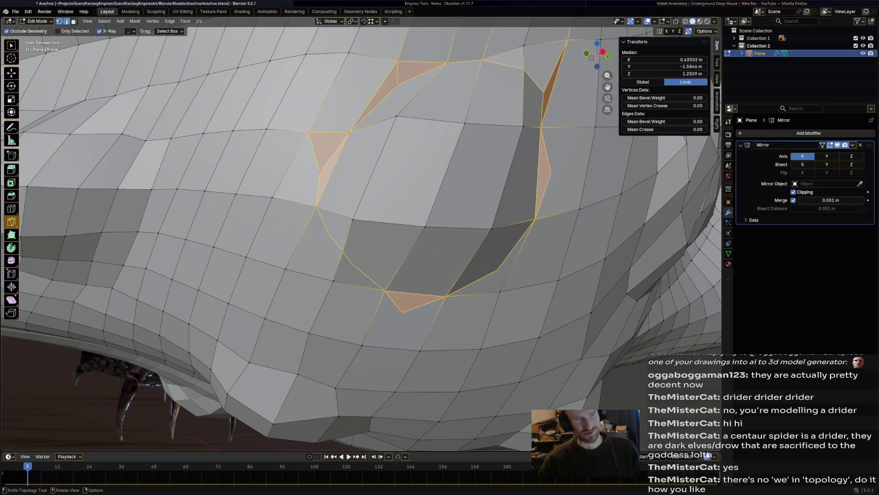
Knife-cut three edges linking the ring to the vertices below, right and lower-left.
left_click(403, 312)
left_click(363, 345)
key("Return")
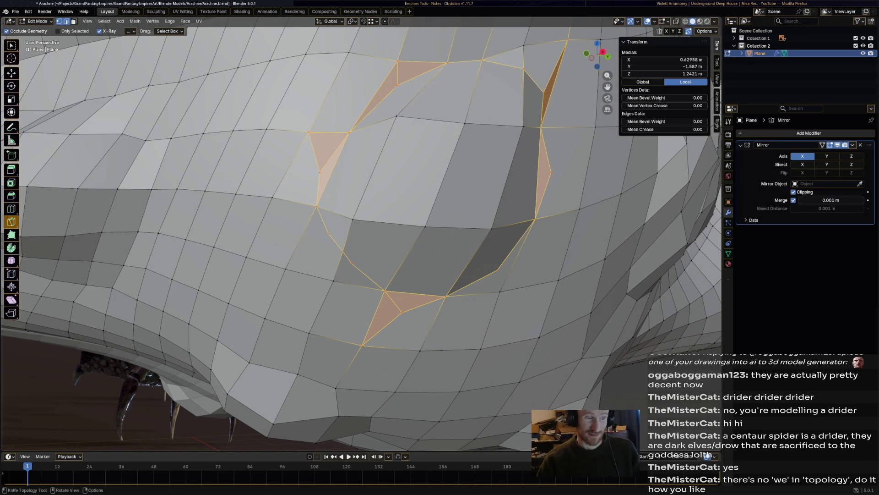
left_click(498, 270)
left_click(500, 292)
key("Return")
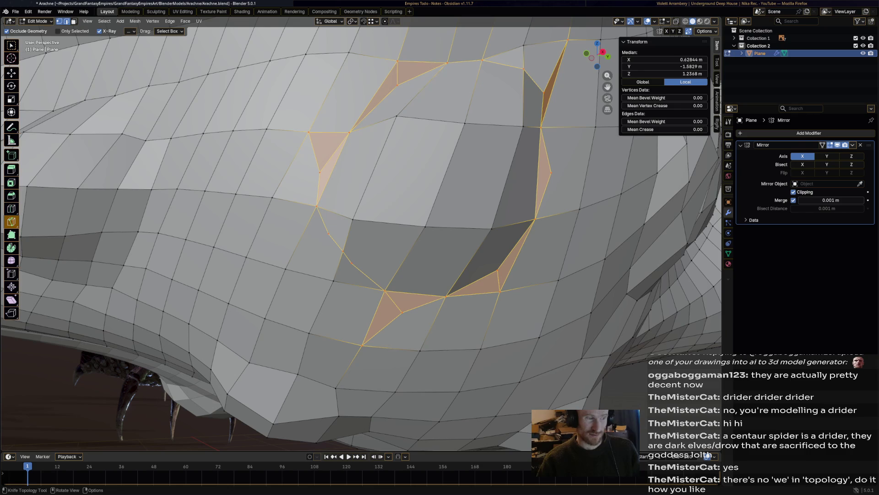
left_click(328, 234)
left_click(286, 268)
key("Return")
Orbit the view around the body and begin another connecting cut on the ring.
middle_click_drag(287, 269, 293, 247)
scroll(348, 220, "down", 5)
middle_click_drag(348, 220, 327, 195)
scroll(348, 224, "up", 5)
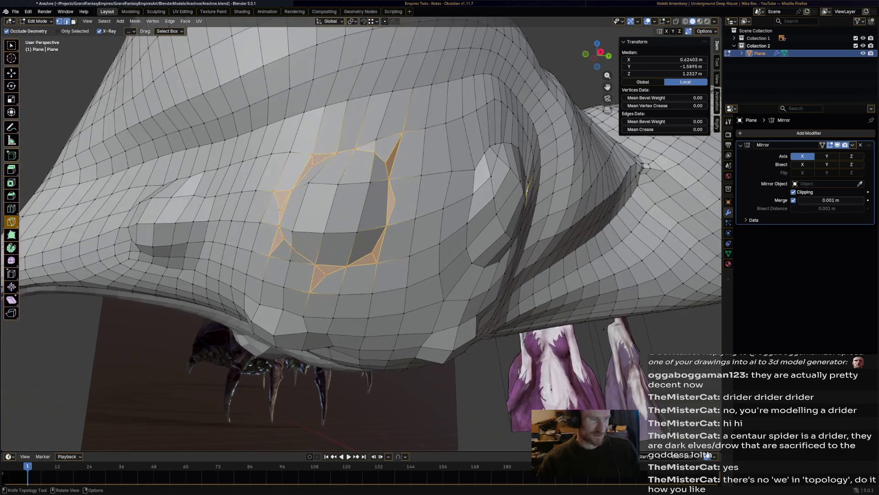
left_click(395, 201)
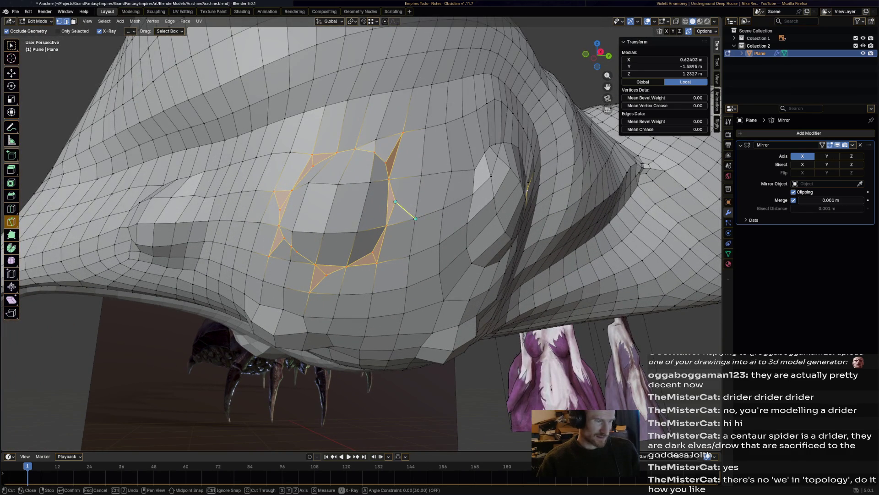
scroll(415, 219, "down", 5)
mouse_move(415, 218)
middle_mouse_down()
mouse_move(348, 206)
mouse_move(339, 210)
mouse_move(343, 243)
mouse_move(105, 234)
mouse_move(515, 273)
mouse_move(412, 238)
mouse_move(366, 206)
middle_mouse_up()
scroll(339, 211, "up", 5)
Briefly switch to Move, return to Knife, and start a cut on the front bulge.
left_click(11, 72)
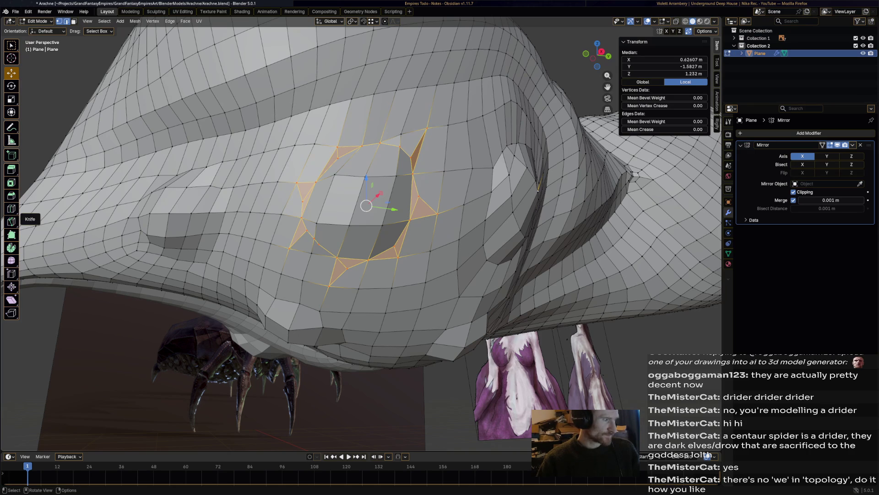
left_click(11, 222)
mouse_move(321, 228)
middle_mouse_down()
mouse_move(376, 229)
mouse_move(412, 210)
middle_mouse_up()
scroll(413, 211, "up", 5)
scroll(362, 234, "down", 3)
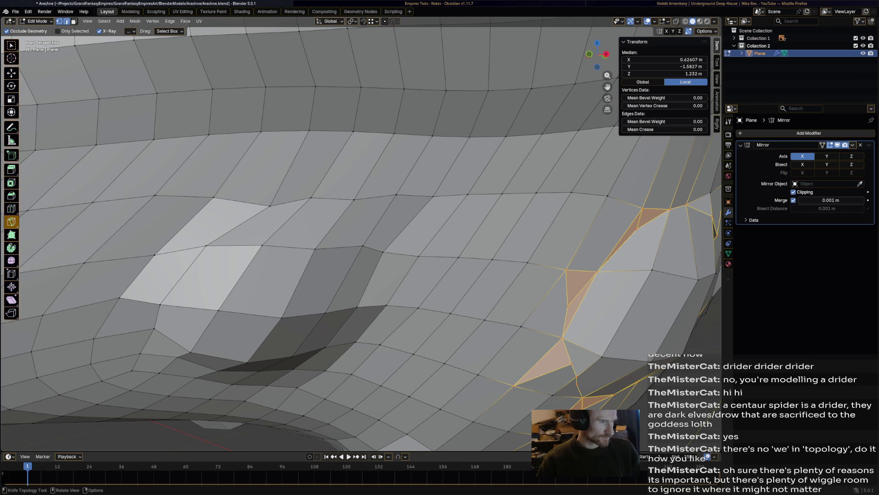
left_click(355, 201)
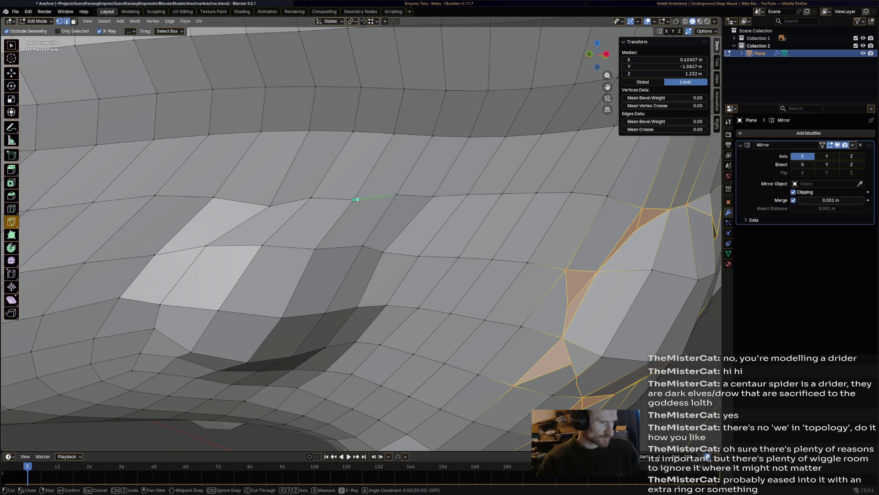
Trace a knife-cut loop down and under the front bulge and confirm it.
left_click(375, 217)
left_click(382, 252)
left_click(382, 287)
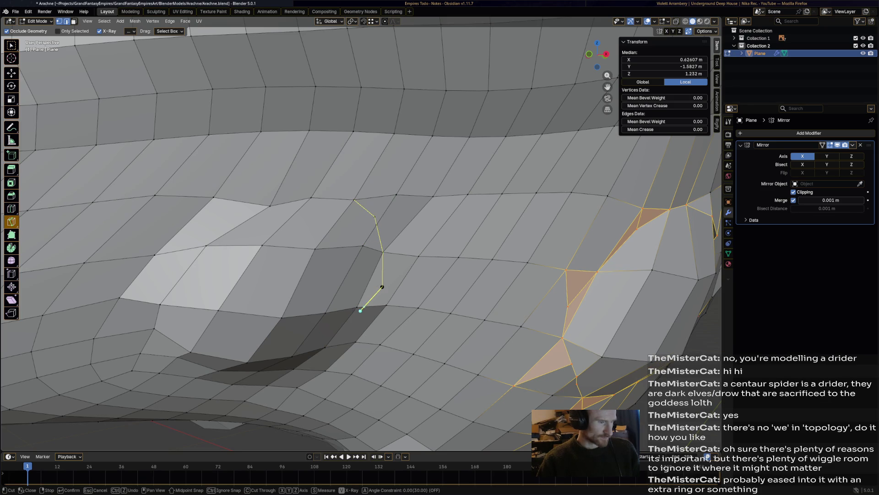
left_click(354, 329)
mouse_move(294, 365)
middle_mouse_down()
mouse_move(348, 275)
mouse_move(448, 36)
mouse_move(335, 293)
mouse_move(257, 236)
middle_mouse_up()
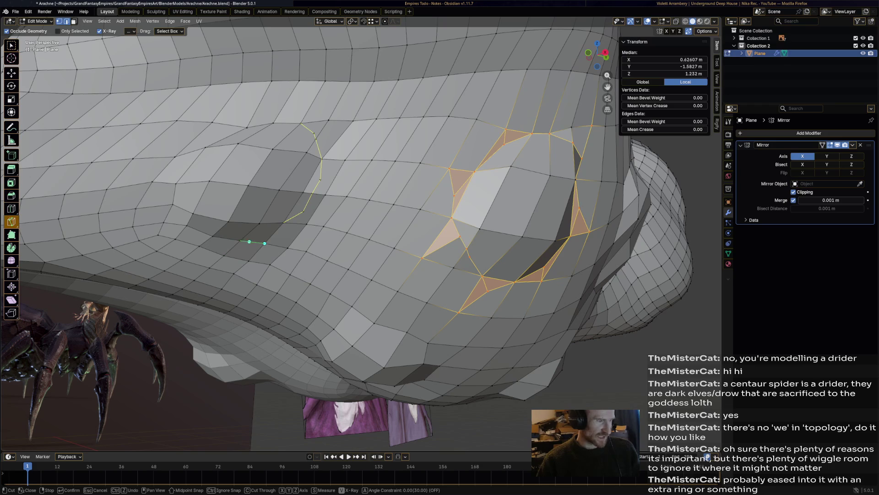
left_click(172, 204)
left_click(174, 218)
left_click(187, 226)
left_click(201, 236)
left_click(228, 244)
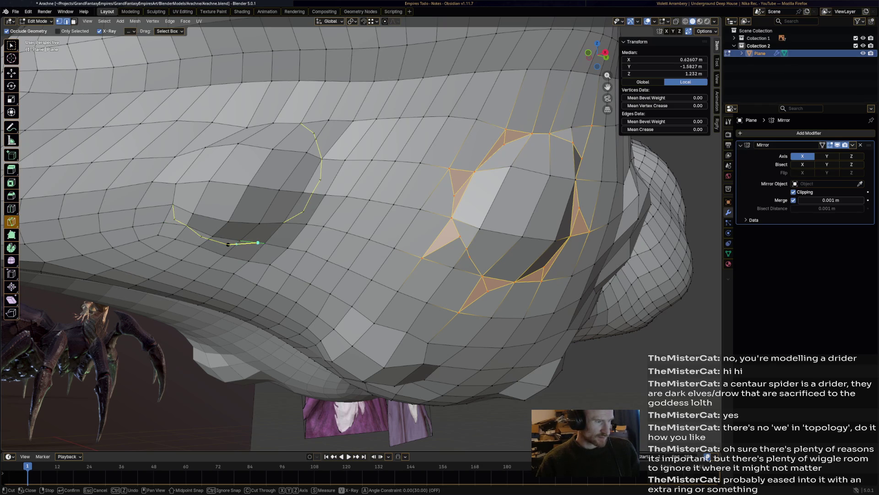
left_click(265, 243)
key("Return")
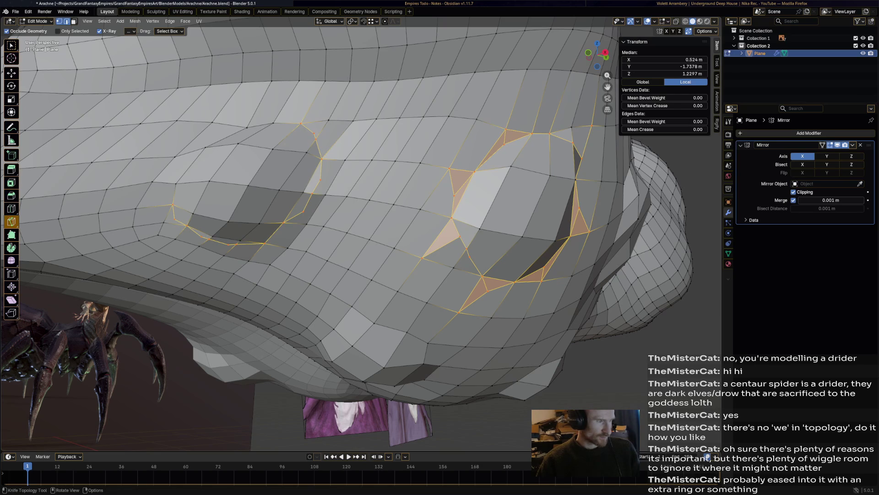
Add short connecting cuts from both bulge rings into the grid, including a triangle.
left_click(176, 184)
left_click(204, 145)
key("Return")
middle_click_drag(348, 247, 373, 233)
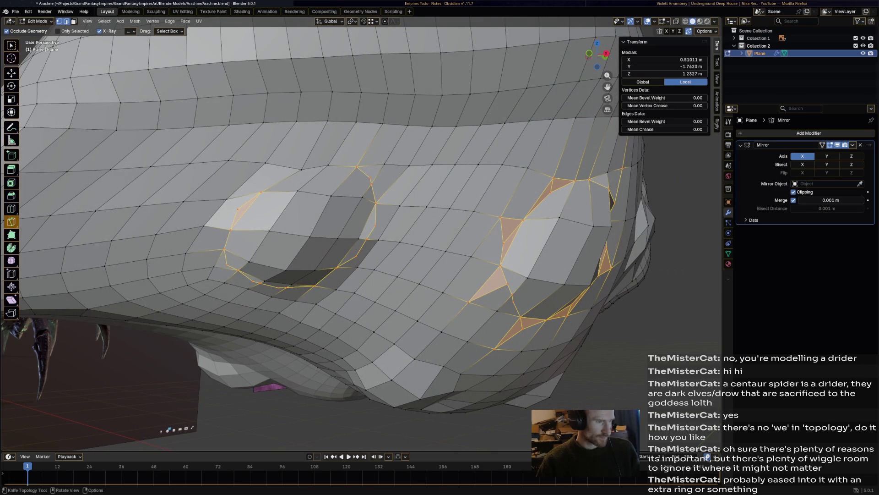
left_click(370, 177)
left_click(384, 163)
key("Return")
left_click(375, 226)
left_click(378, 239)
key("Return")
Add three short connecting cuts along the lower edges of the rings.
left_click(357, 256)
left_click(358, 267)
key("Return")
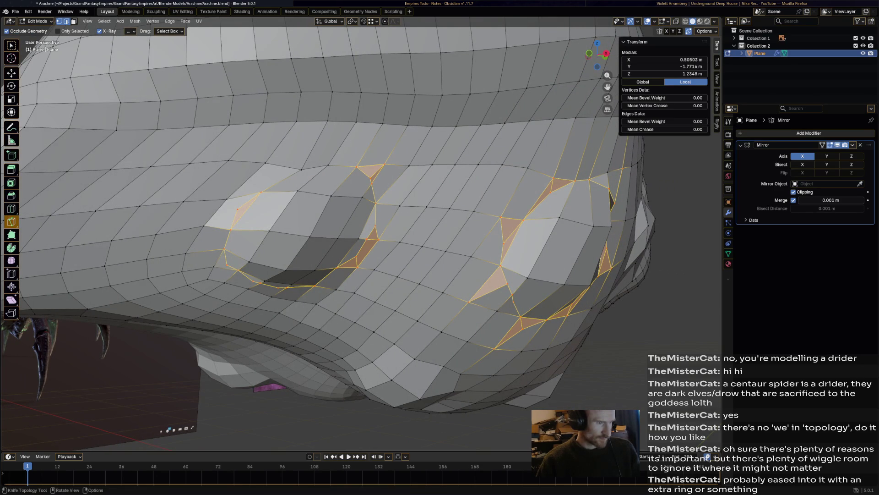
left_click(277, 289)
left_click(274, 295)
key("Return")
left_click(253, 281)
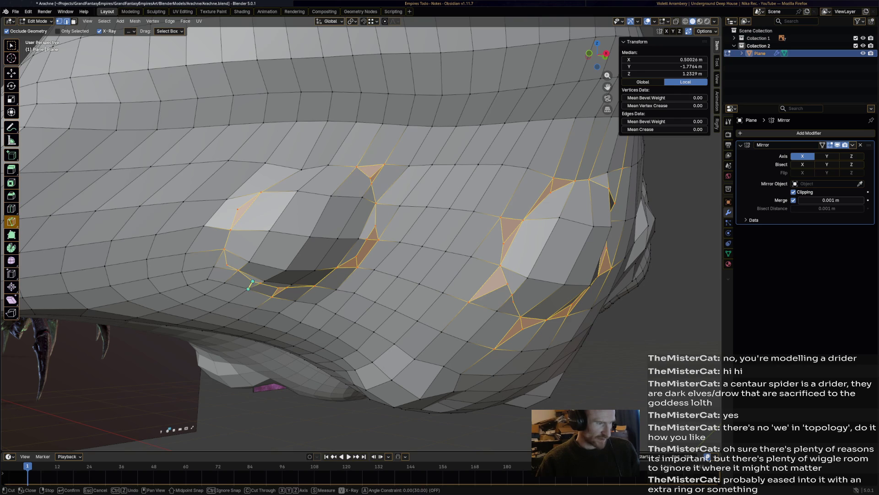
left_click(248, 289)
key("Return")
Add another small cut and a triangle cut at the ring's upper-left corner.
left_click(215, 266)
left_click(225, 249)
key("Return")
left_click(238, 209)
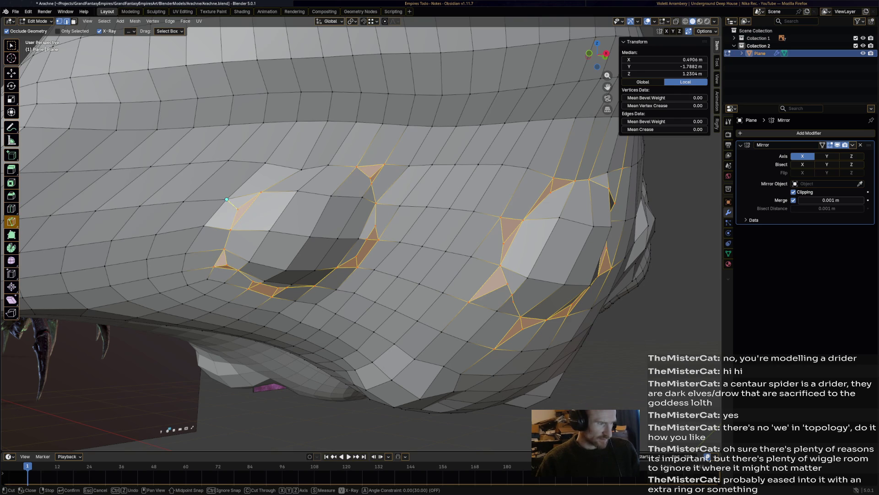
left_click(227, 199)
key("Return")
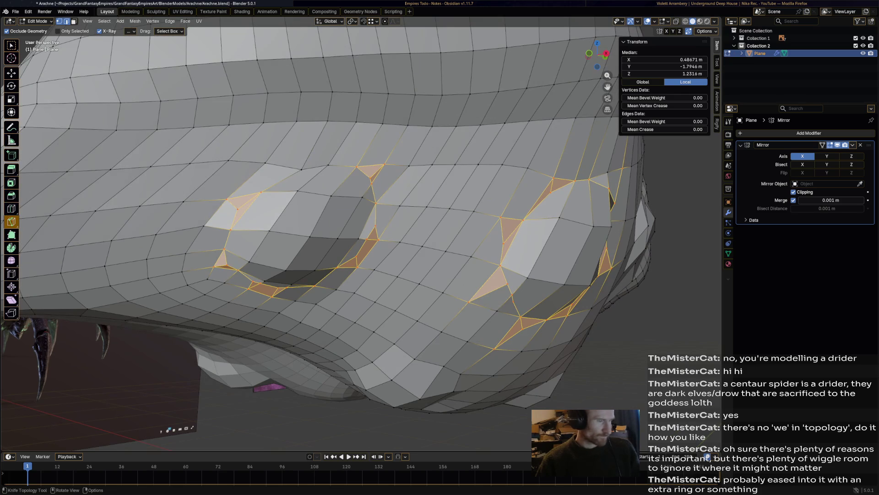
scroll(321, 229, "down", 4)
Knife-cut a closed seven-point loop around the bulge and confirm it.
middle_click_drag(320, 229, 256, 187)
scroll(321, 229, "up", 3)
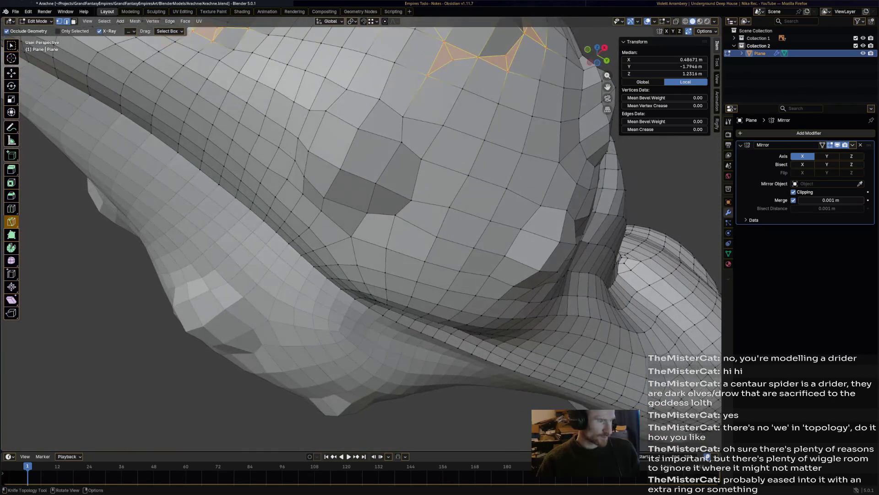
left_click(310, 110)
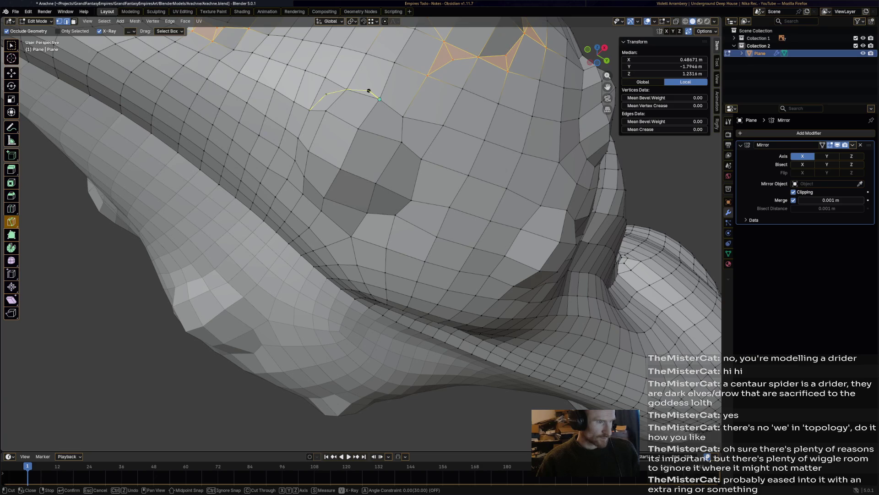
left_click(403, 116)
left_click(374, 221)
left_click(336, 216)
left_click(304, 176)
left_click(298, 138)
left_click(310, 110)
key("Return")
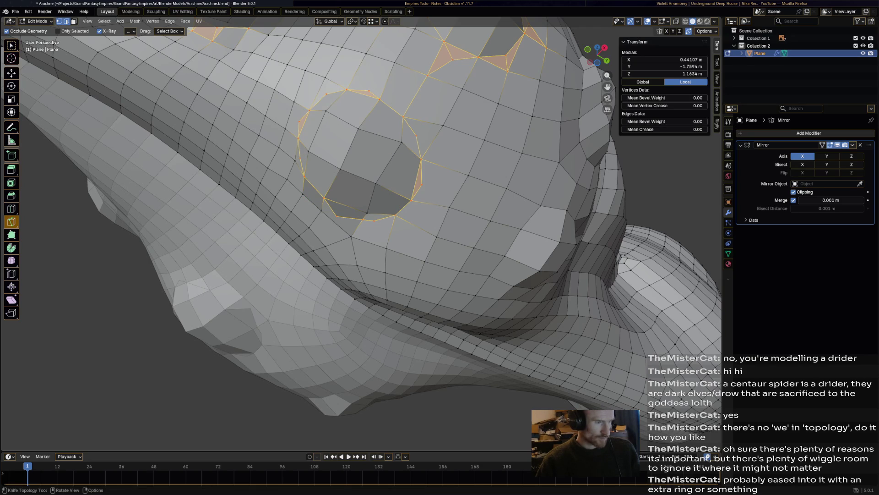
Connect the loop's right side and top to neighbouring grid vertices with three cuts.
left_click(419, 183)
left_click(449, 207)
key("Return")
left_click(416, 135)
left_click(443, 125)
key("Return")
left_click(366, 53)
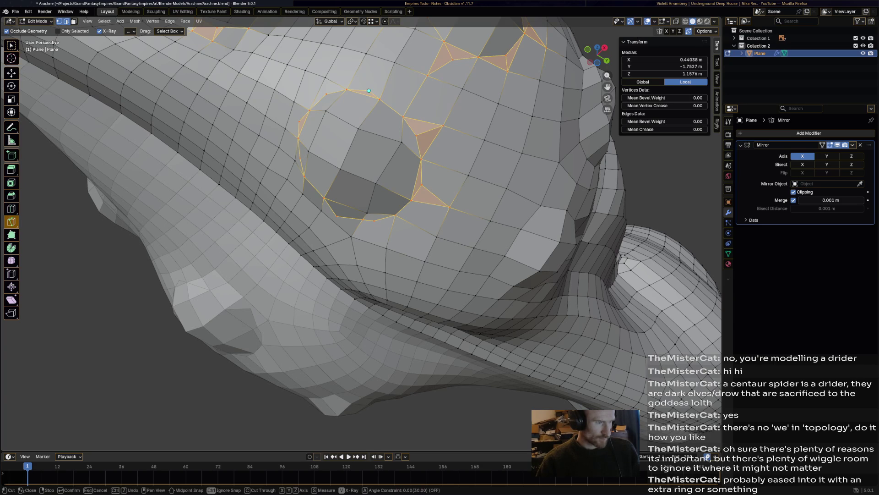
left_click(347, 89)
key("Return")
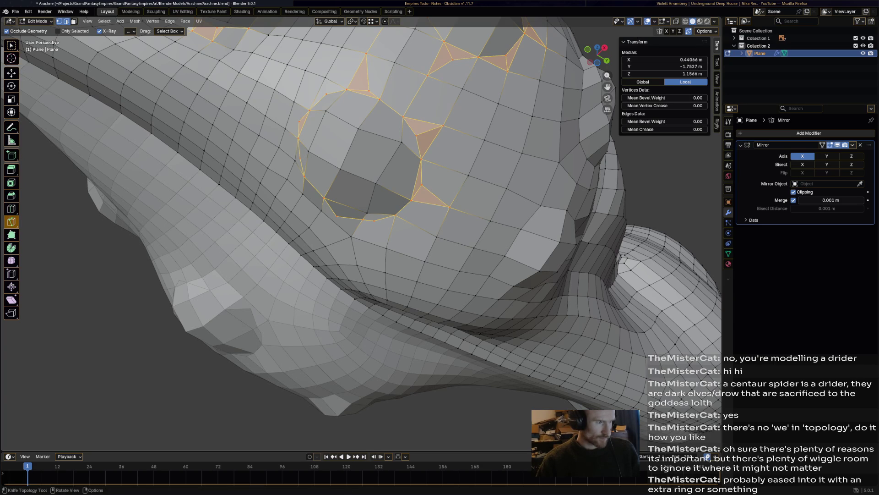
Add connecting cuts from the loop's upper-left vertex upward and on its left side.
left_click(310, 110)
left_click(325, 78)
key("Return")
left_click(299, 158)
left_click(304, 175)
key("Return")
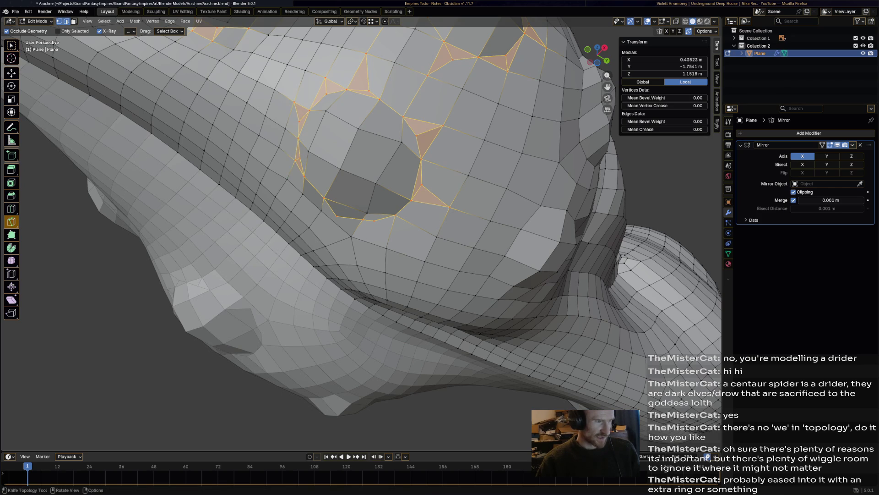
Tie the loop's lower edge into the grid with two more cuts.
left_click(366, 214)
left_click(351, 236)
key("Return")
left_click(374, 222)
left_click(386, 248)
key("Return")
middle_click_drag(387, 248, 408, 32)
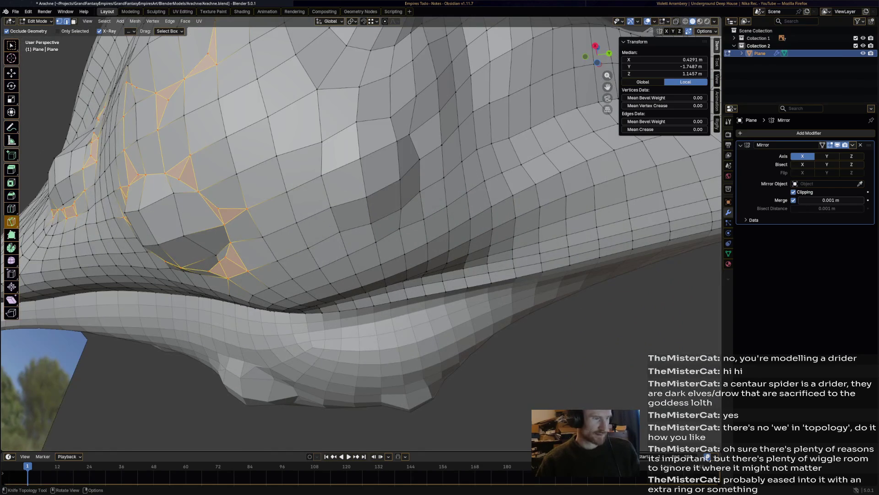
Orbit to the next side bulge and knife-cut the upper half of a loop around it.
scroll(362, 229, "down", 5)
mouse_move(362, 229)
middle_mouse_down()
mouse_move(332, 227)
mouse_move(341, 133)
mouse_move(412, 129)
mouse_move(428, 135)
mouse_move(424, 142)
middle_mouse_up()
scroll(434, 125, "up", 6)
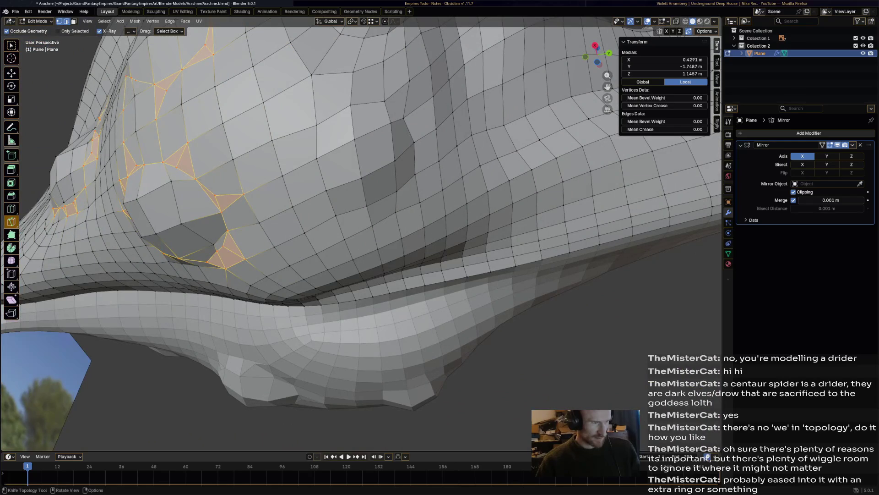
left_click(316, 158)
left_click(324, 131)
left_click(351, 104)
left_click(384, 100)
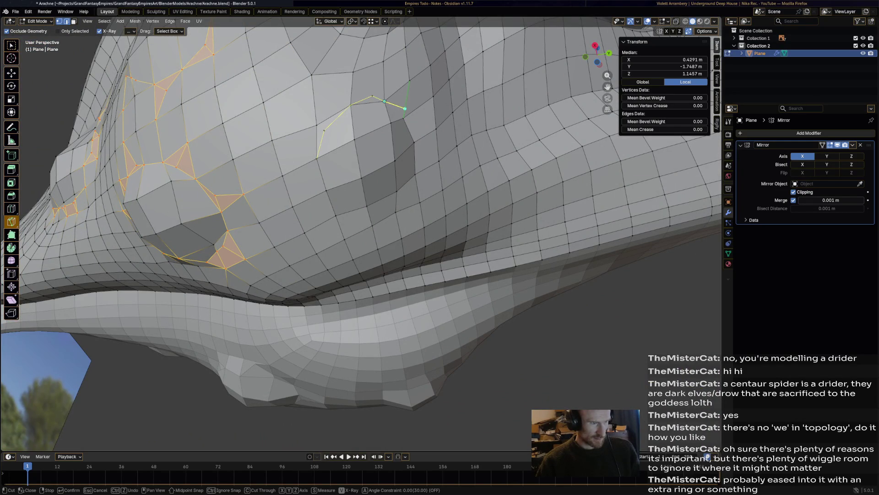
left_click(397, 105)
left_click(412, 111)
left_click(424, 131)
Continue the knife loop along the bulge's bottom and left side, closing it at the start.
left_click(405, 196)
left_click(383, 212)
left_click(353, 220)
left_click(324, 205)
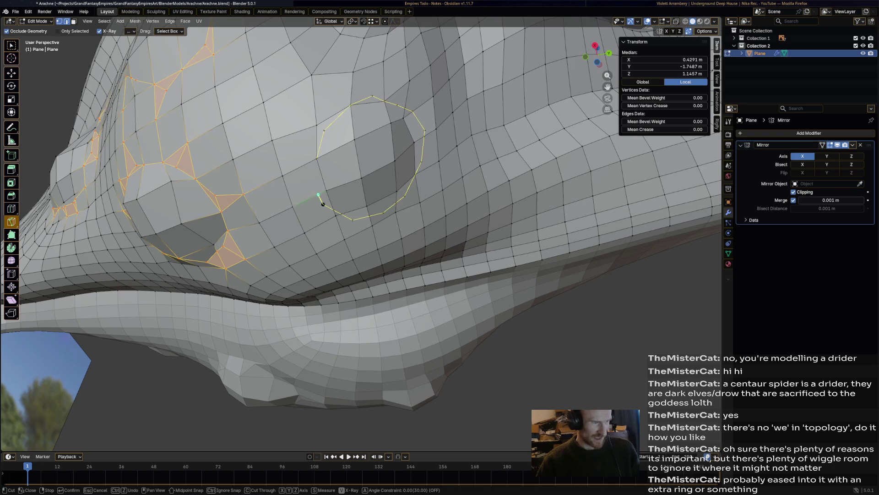
left_click(313, 179)
left_click(316, 159)
key("Return")
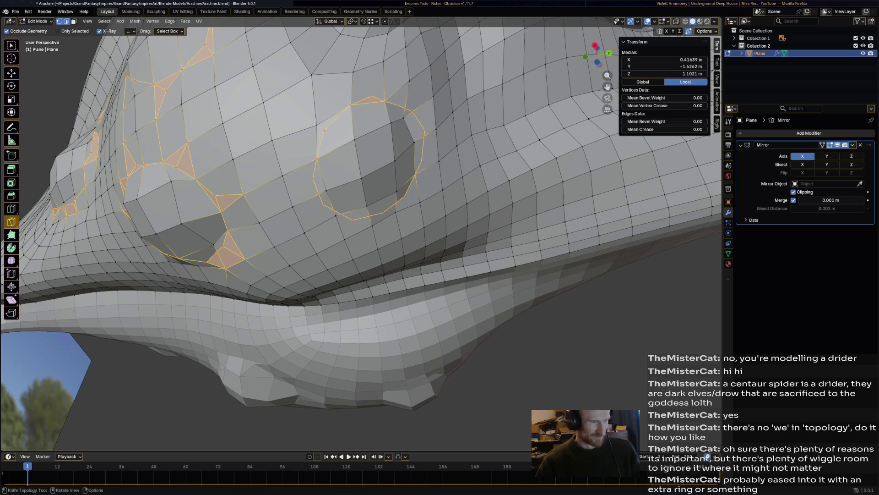
Knife short cuts tying the loop's top, upper right and right side into neighbouring vertices.
left_click(383, 61, "shift")
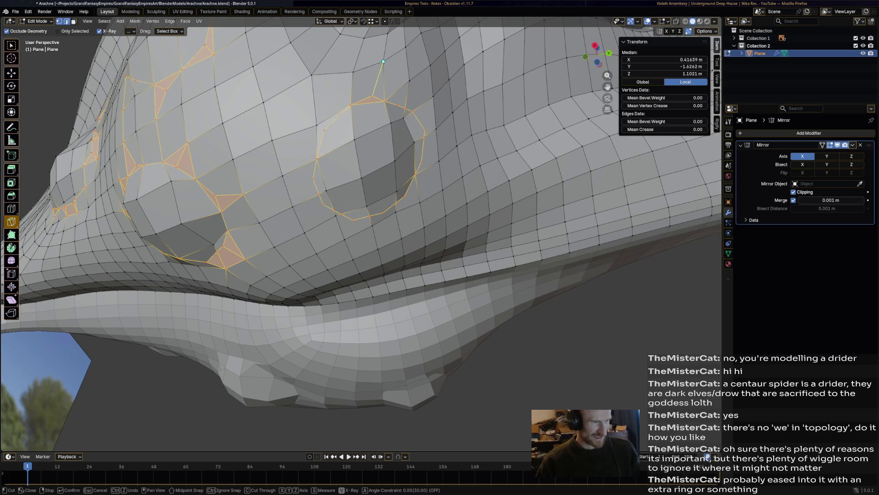
left_click(398, 105)
left_click(409, 81)
key("Return")
left_click(412, 111)
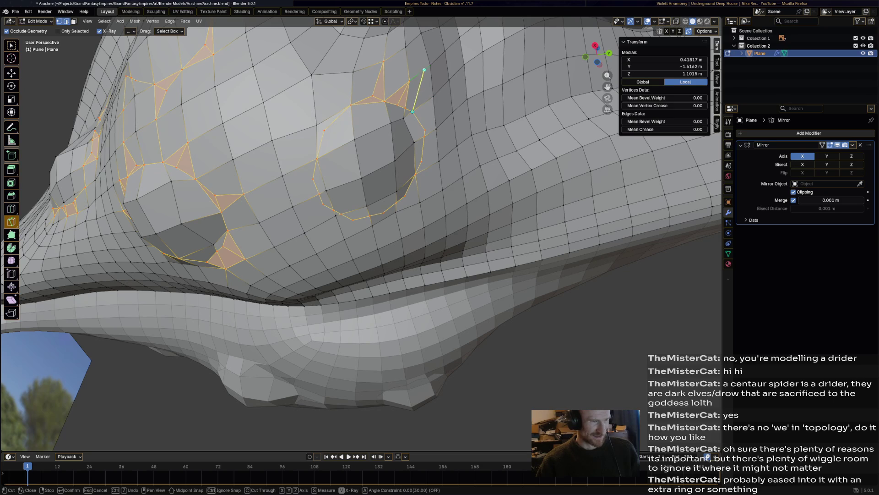
left_click(431, 65)
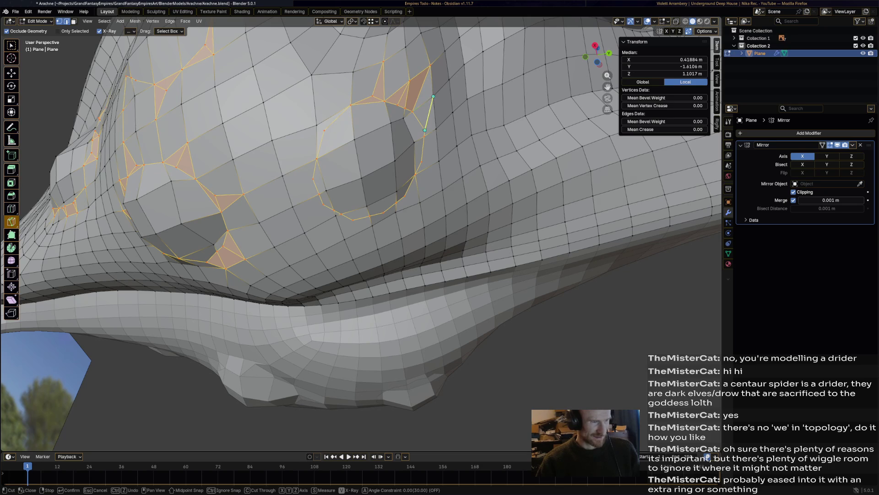
left_click(434, 96)
key("Return")
left_click(421, 162)
left_click(438, 161)
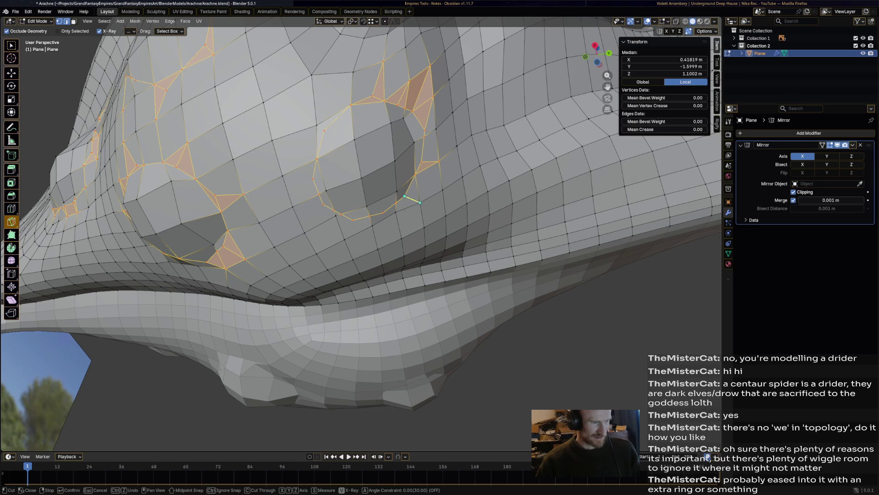
left_click(420, 202)
key("Return")
Knife connecting cuts from the loop's lower right, bottom, lower left and left into the grid.
left_click(396, 202)
left_click(387, 212)
key("Return")
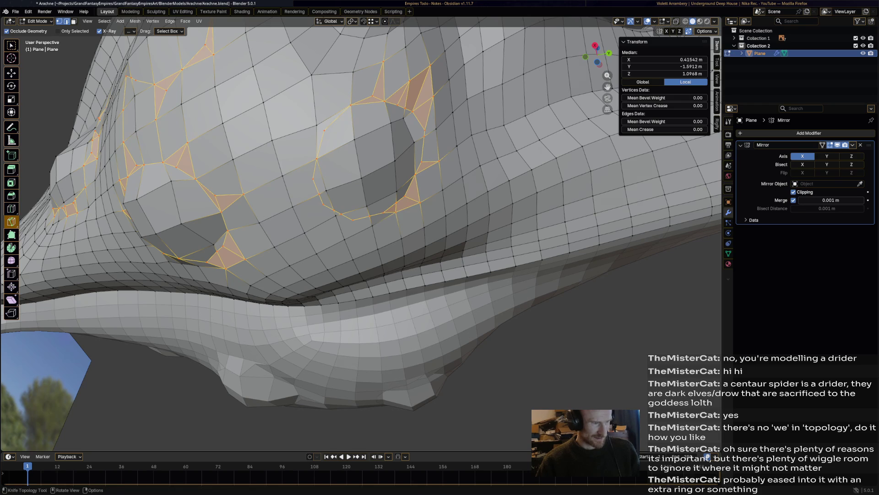
left_click(353, 220)
left_click(345, 240)
key("Return")
left_click(323, 205)
left_click(304, 233)
key("Return")
key("k")
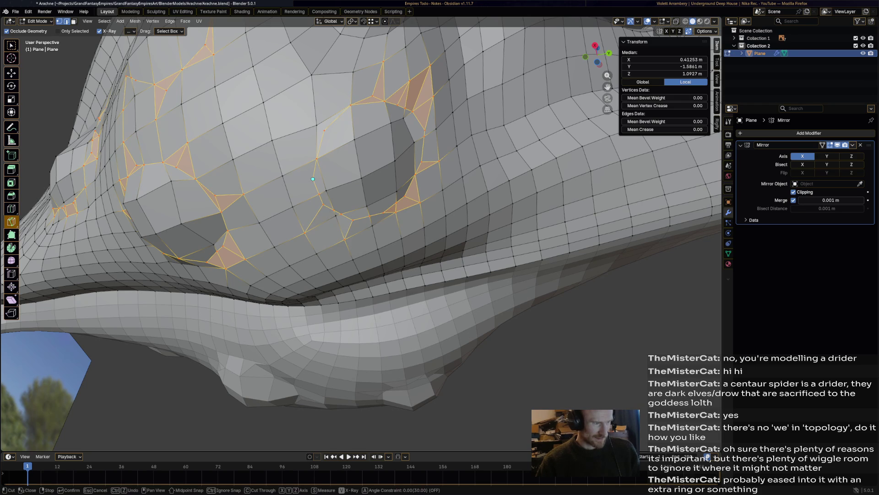
left_click(283, 176)
key("Return")
key("k")
left_click(325, 131)
key("Return")
Orbit out to view the whole mesh and switch it into Sculpt Mode.
scroll(324, 130, "down", 8)
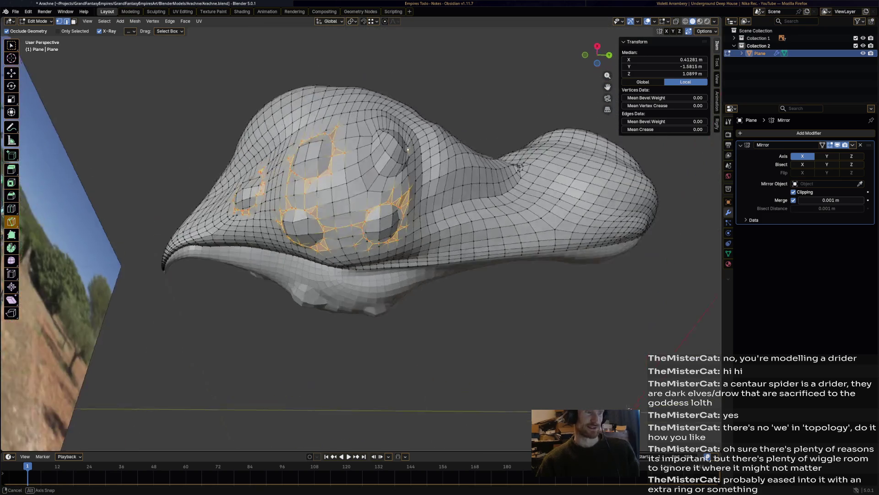
mouse_move(325, 130)
middle_mouse_down()
mouse_move(348, 138)
mouse_move(341, 151)
middle_mouse_up()
scroll(341, 151, "up", 6)
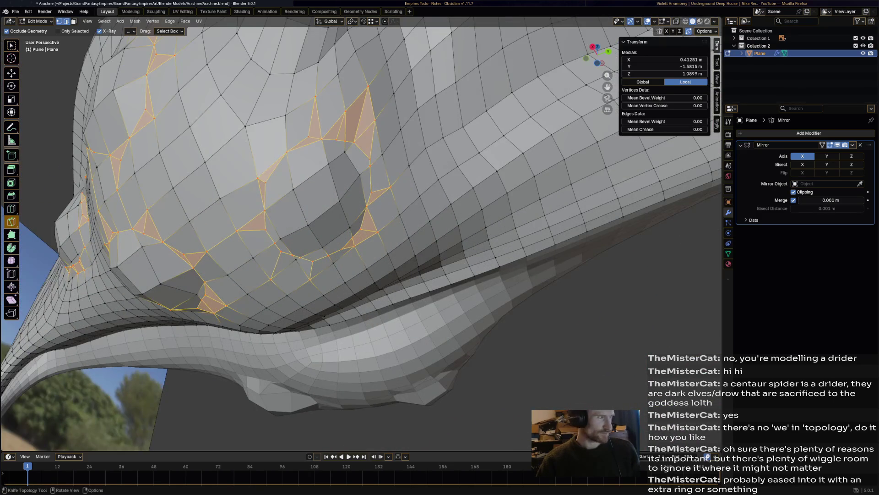
left_click(37, 21)
left_click(42, 46)
scroll(321, 229, "down", 3)
Try the Inflate/Deflate and Crease Polish brushes while orbiting around the bulges.
mouse_move(320, 229)
middle_mouse_down()
mouse_move(366, 215)
mouse_move(385, 227)
mouse_move(368, 247)
middle_mouse_up()
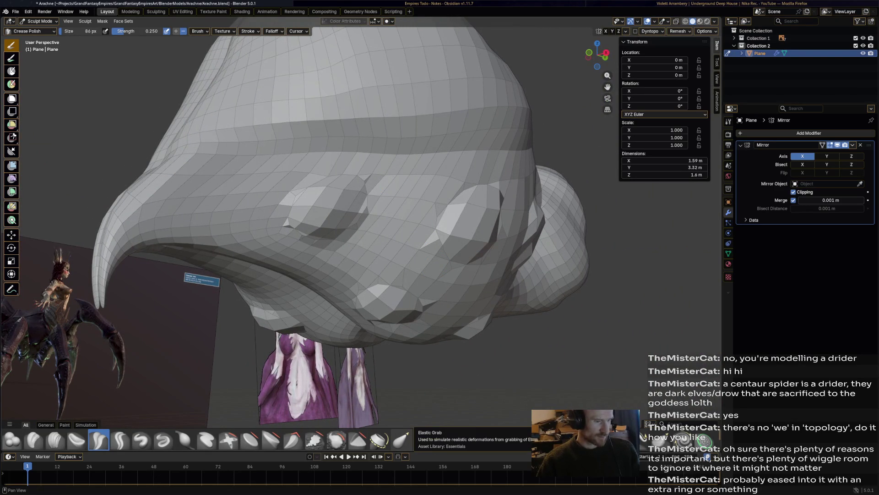
left_click(184, 440)
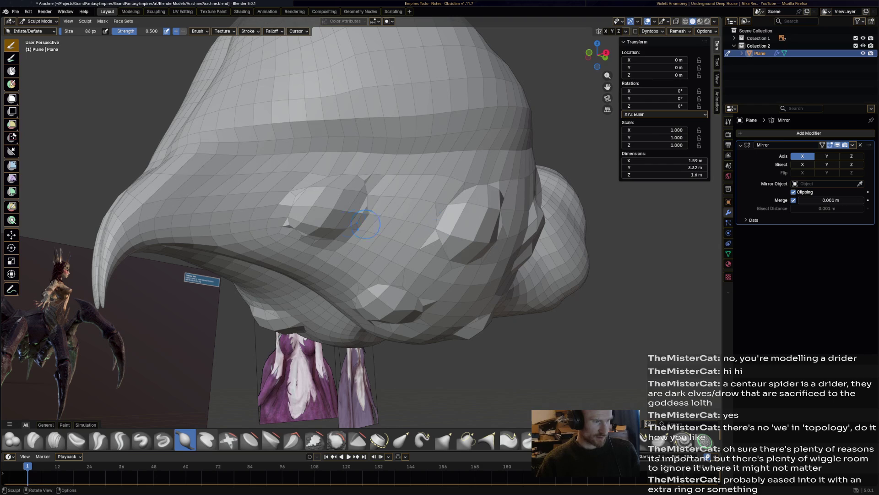
middle_click_drag(348, 229, 297, 206)
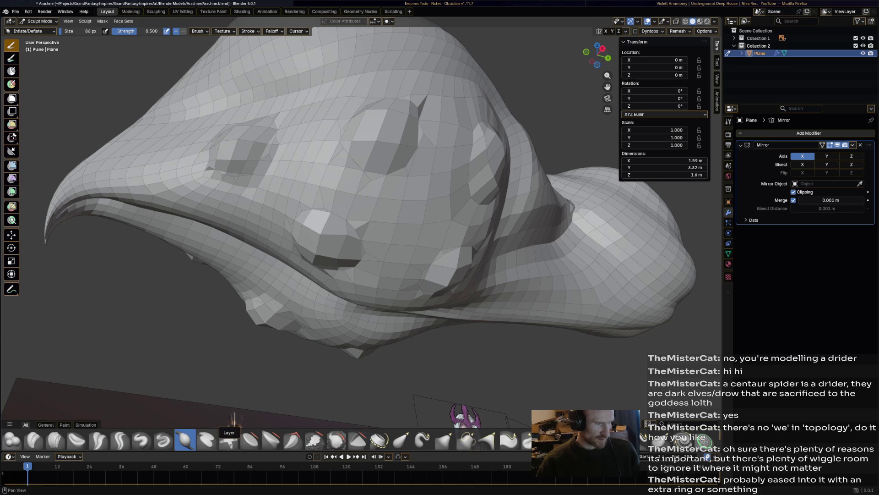
left_click(120, 441)
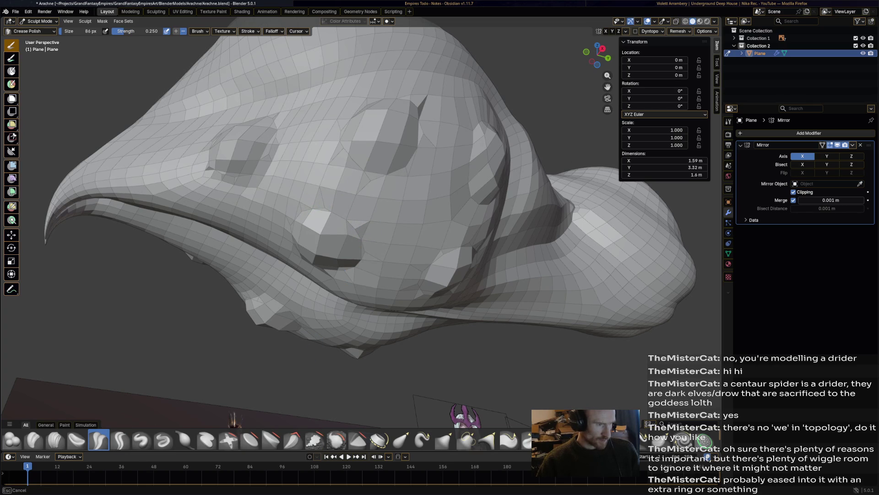
Orbit beneath the body to inspect it, then select the Smooth brush at strength 0.700.
middle_click_drag(348, 206, 298, 251)
middle_click_drag(416, 238, 417, 238)
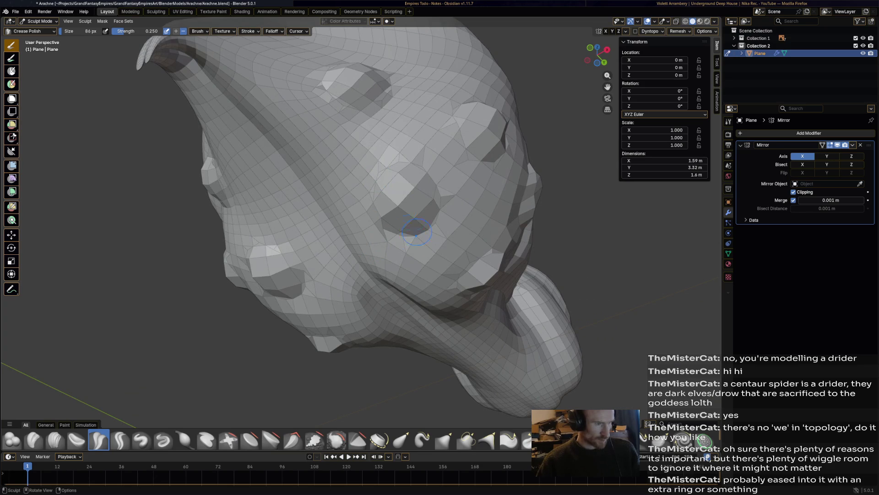
middle_click_drag(378, 172, 384, 185)
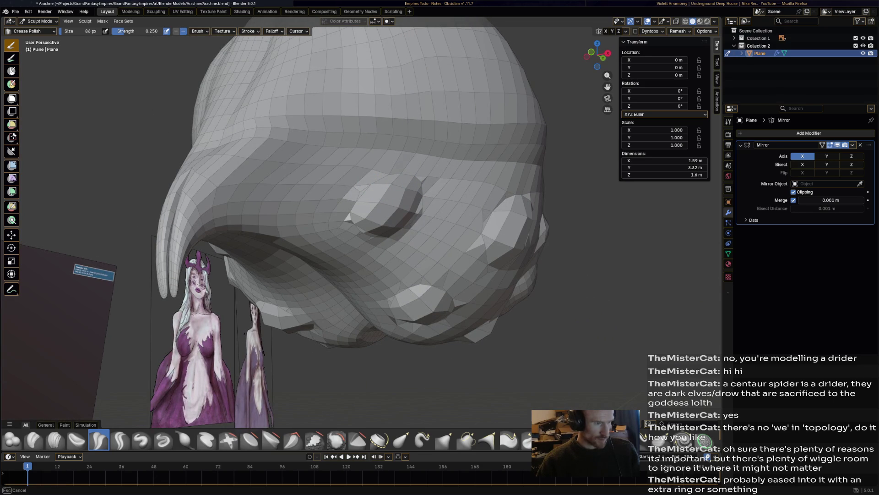
mouse_move(384, 186)
middle_mouse_down()
mouse_move(364, 183)
mouse_move(442, 245)
middle_mouse_up()
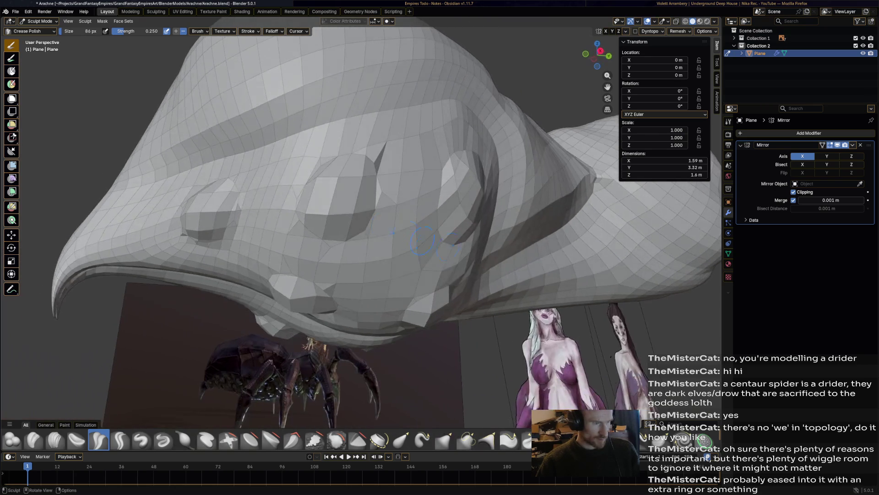
middle_click_drag(369, 225, 368, 225)
mouse_move(325, 156)
middle_mouse_down()
mouse_move(270, 142)
mouse_move(315, 211)
middle_mouse_up()
middle_click_drag(173, 219, 192, 231)
middle_click_drag(249, 205, 249, 205)
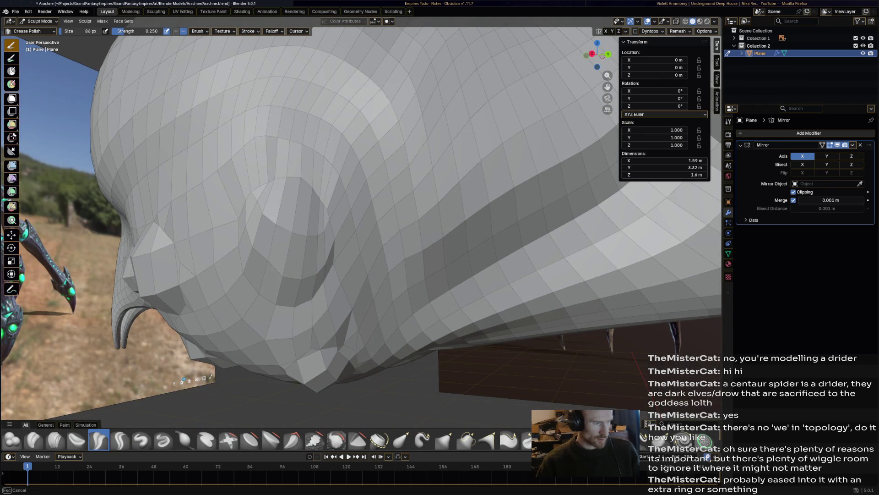
mouse_move(265, 197)
middle_mouse_down()
mouse_move(393, 114)
mouse_move(376, 130)
middle_mouse_up()
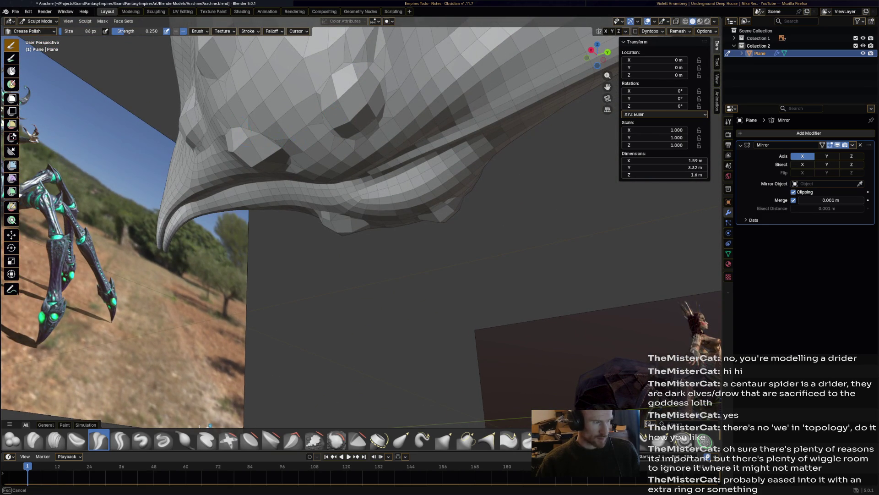
mouse_move(375, 130)
middle_mouse_down()
mouse_move(387, 148)
mouse_move(404, 142)
mouse_move(326, 144)
mouse_move(327, 165)
middle_mouse_up()
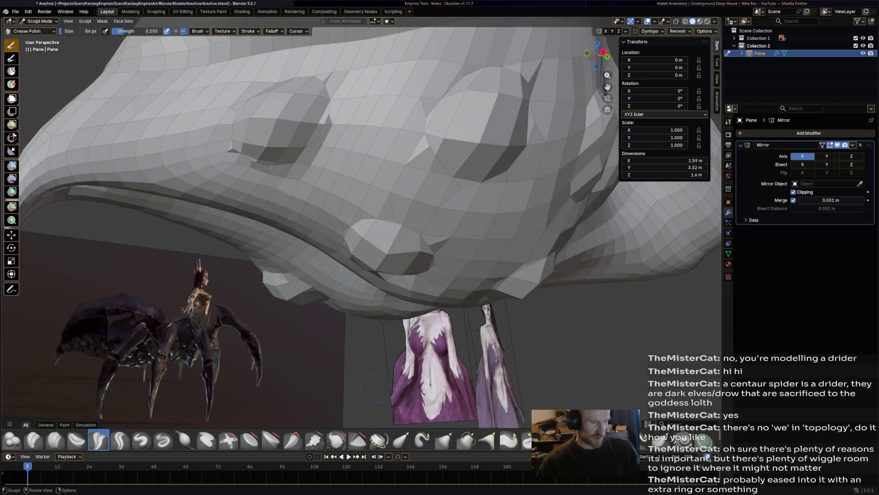
left_click(336, 439)
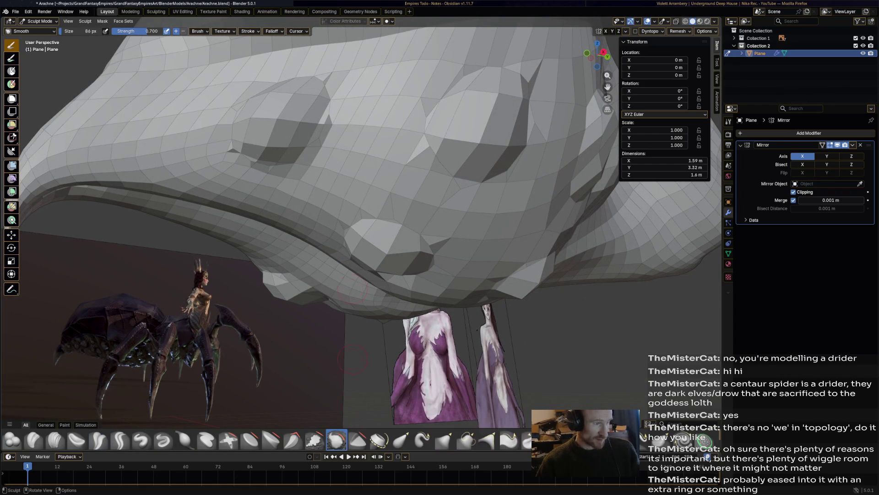
Smooth the ridge and the sharp sliver faces on the head.
mouse_move(338, 122)
left_mouse_down()
mouse_move(340, 94)
mouse_move(314, 68)
mouse_move(246, 87)
mouse_move(220, 115)
mouse_move(227, 154)
left_mouse_up()
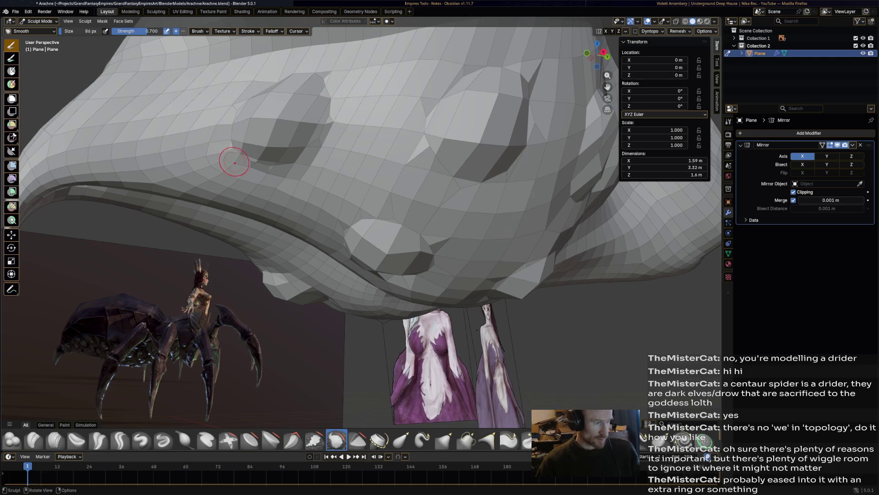
middle_click_drag(366, 150, 344, 161)
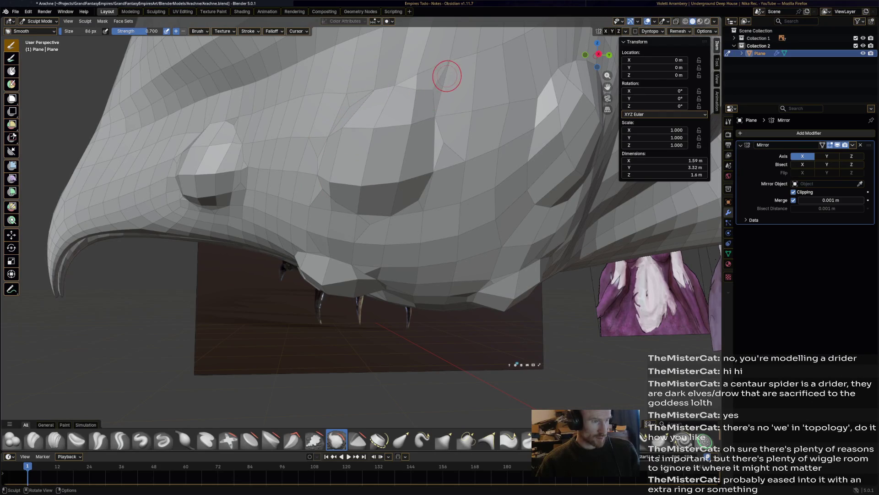
left_click_drag(447, 92, 439, 192)
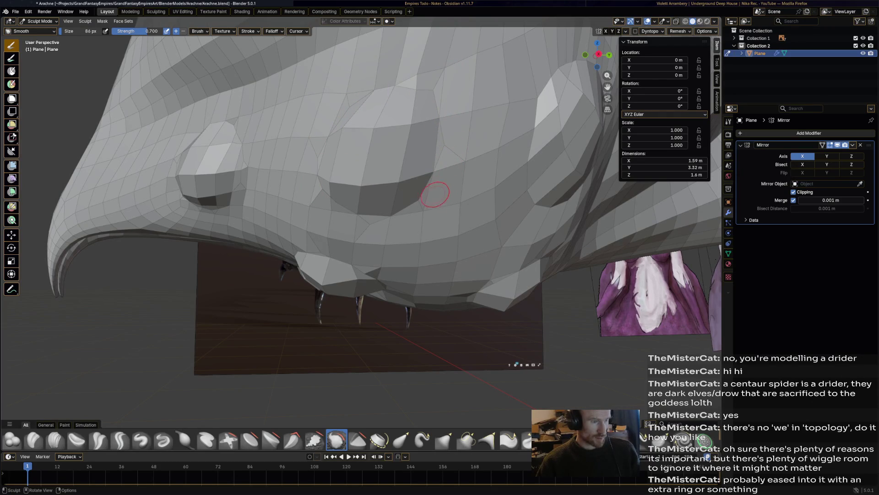
mouse_move(448, 212)
middle_mouse_down()
mouse_move(410, 214)
mouse_move(353, 142)
middle_mouse_up()
middle_click_drag(392, 108, 514, 173)
From below, smooth the faces and dark crease beneath the nose bulge.
mouse_move(547, 222)
middle_mouse_down()
mouse_move(380, 215)
mouse_move(246, 106)
middle_mouse_up()
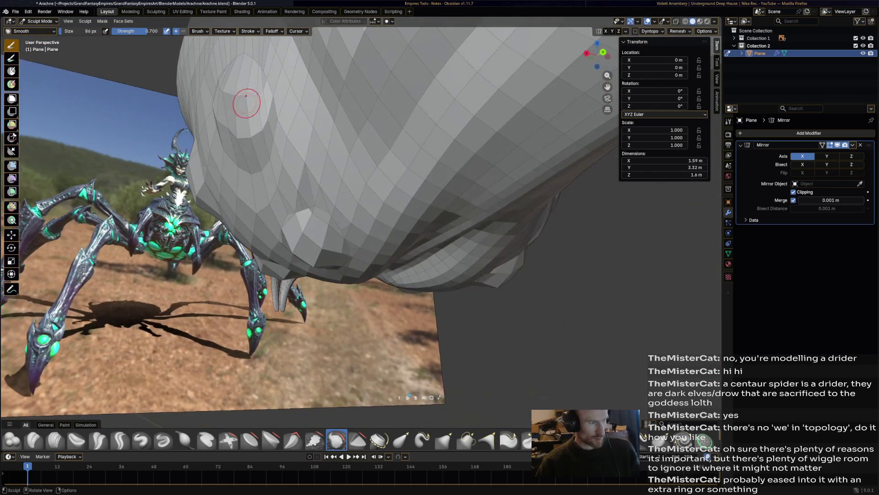
middle_click_drag(329, 245, 405, 217)
mouse_move(405, 217)
left_mouse_down()
mouse_move(412, 196)
mouse_move(432, 206)
mouse_move(393, 212)
mouse_move(411, 200)
left_mouse_up()
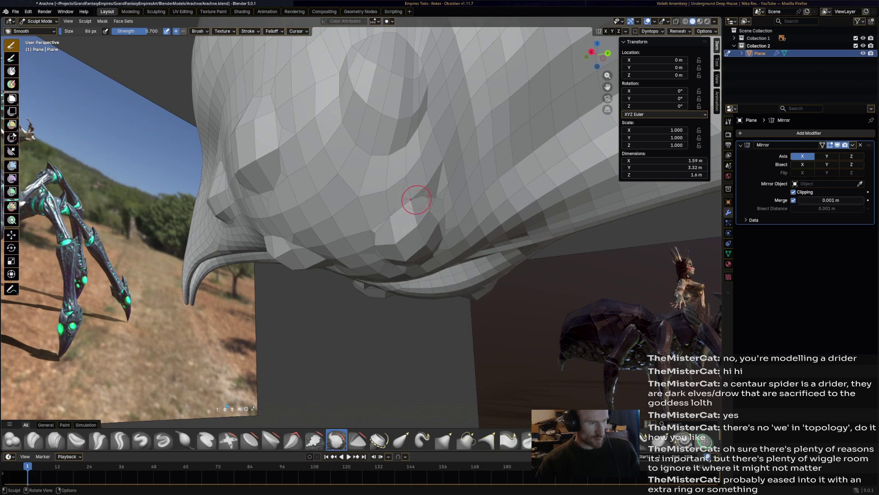
middle_click_drag(416, 199, 448, 168)
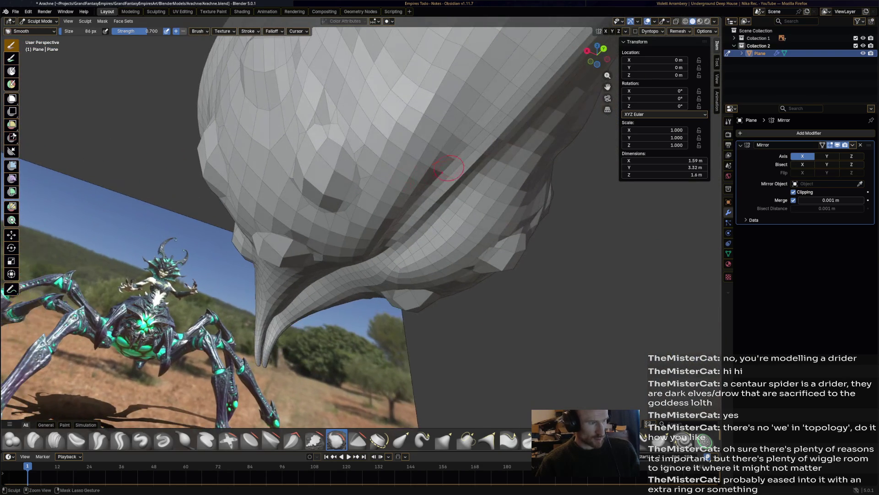
mouse_move(375, 157)
middle_mouse_down()
mouse_move(403, 144)
mouse_move(436, 173)
middle_mouse_up()
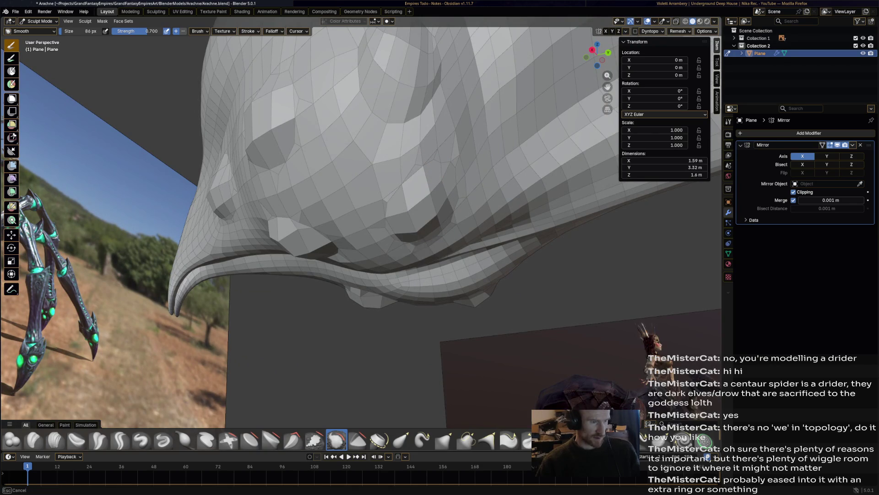
middle_click_drag(419, 164, 412, 200)
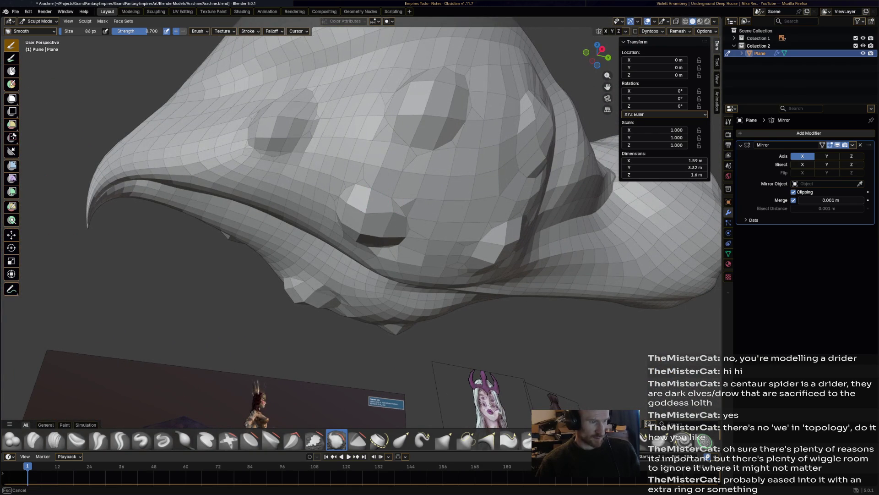
left_click_drag(377, 247, 339, 302)
middle_click_drag(412, 200, 422, 200)
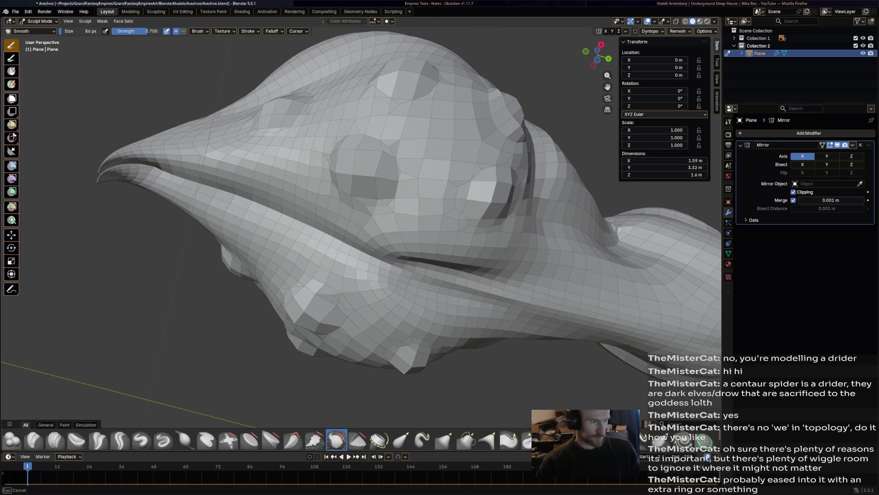
mouse_move(421, 200)
middle_mouse_down()
mouse_move(470, 227)
mouse_move(468, 278)
mouse_move(527, 275)
mouse_move(403, 268)
mouse_move(431, 283)
mouse_move(492, 237)
mouse_move(504, 249)
mouse_move(442, 249)
middle_mouse_up()
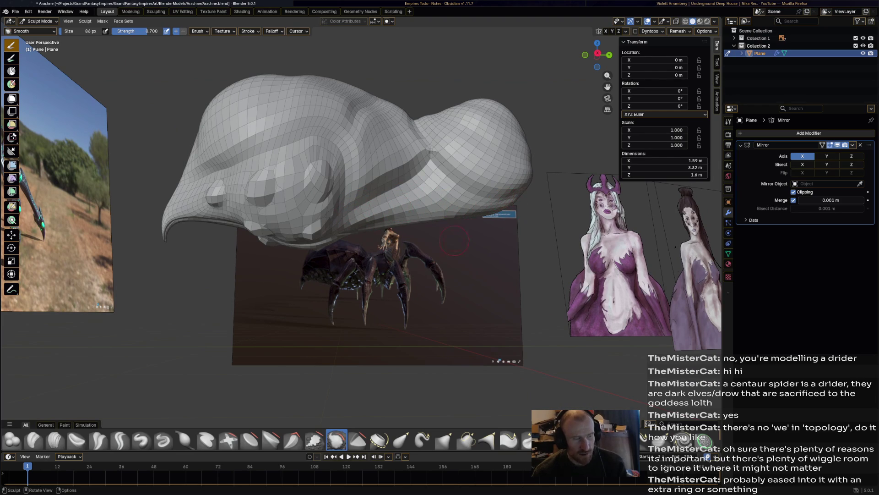
scroll(362, 241, "up", 2)
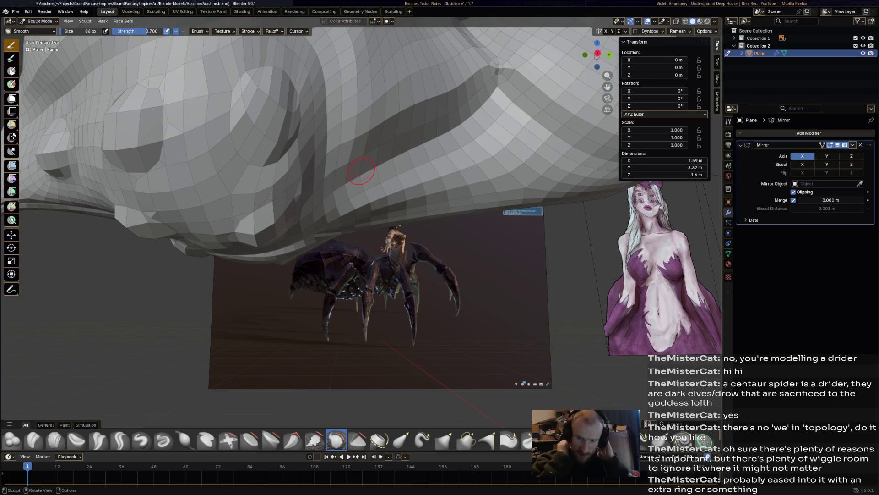
mouse_move(422, 195)
middle_mouse_down()
mouse_move(513, 206)
mouse_move(380, 196)
middle_mouse_up()
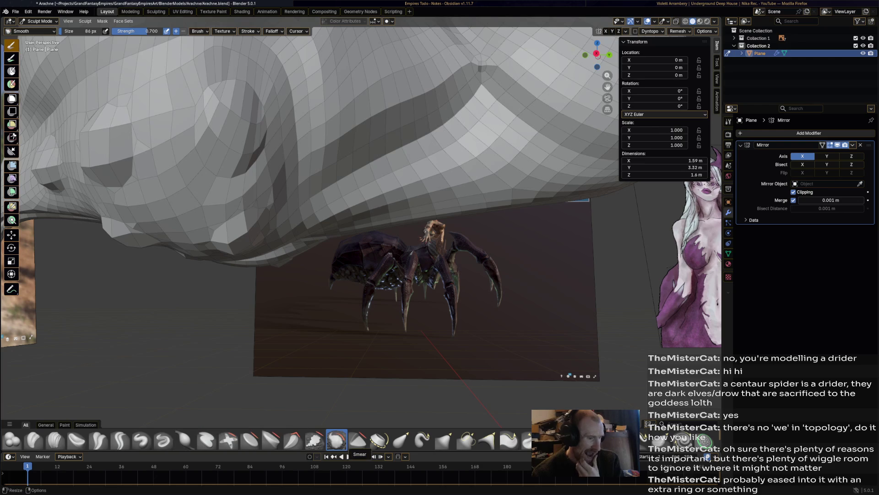
left_click(401, 440)
Stretch the dark side crease upward and along the upper band into a long line.
scroll(339, 210, "up", 3)
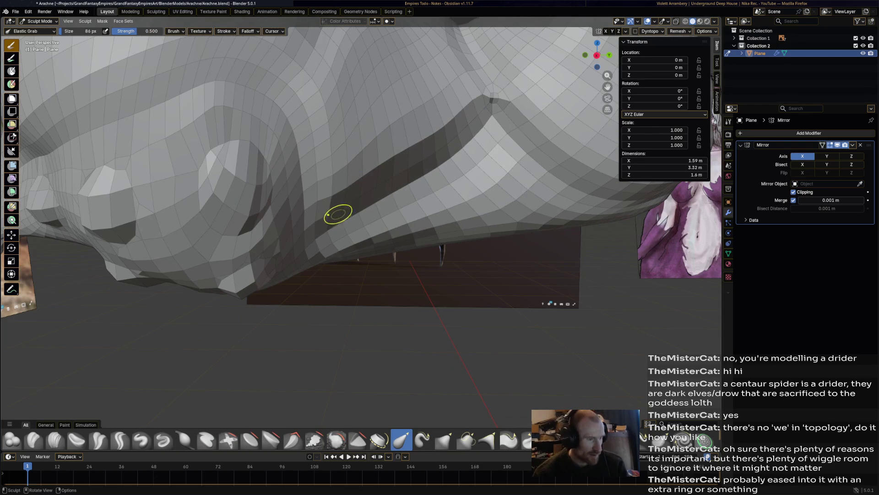
mouse_move(342, 222)
left_mouse_down()
mouse_move(355, 190)
mouse_move(383, 191)
mouse_move(379, 155)
mouse_move(406, 183)
mouse_move(421, 159)
mouse_move(440, 167)
mouse_move(426, 125)
mouse_move(449, 152)
mouse_move(448, 106)
mouse_move(472, 121)
mouse_move(490, 98)
mouse_move(420, 160)
left_mouse_up()
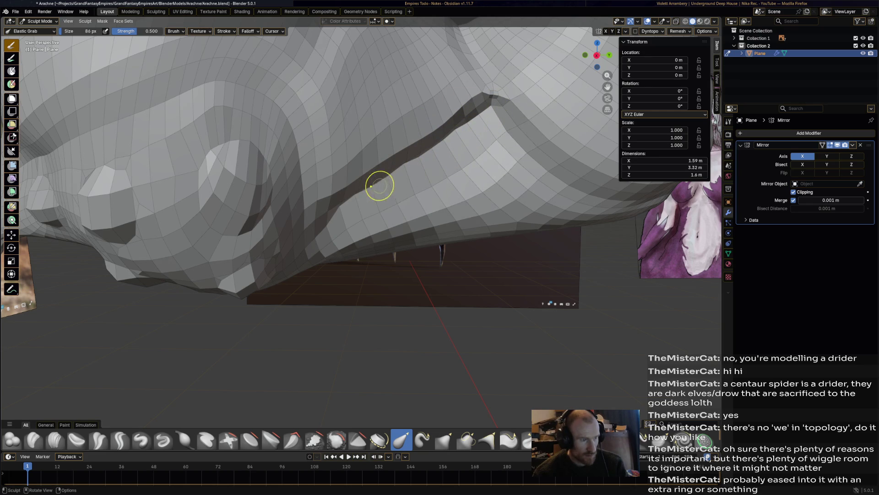
mouse_move(324, 182)
middle_mouse_down()
mouse_move(255, 186)
mouse_move(394, 172)
mouse_move(431, 183)
mouse_move(472, 130)
middle_mouse_up()
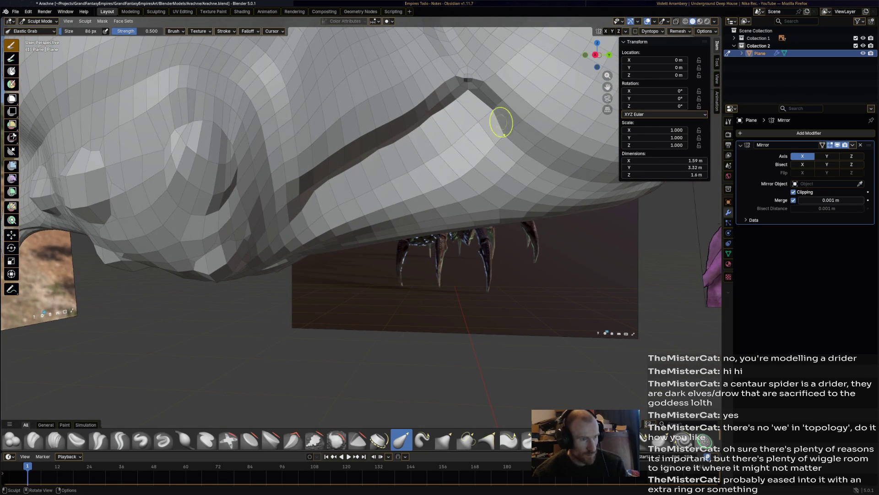
mouse_move(515, 138)
left_mouse_down()
mouse_move(540, 139)
mouse_move(563, 171)
left_mouse_up()
middle_click_drag(582, 179, 543, 175)
left_click_drag(472, 137, 522, 124)
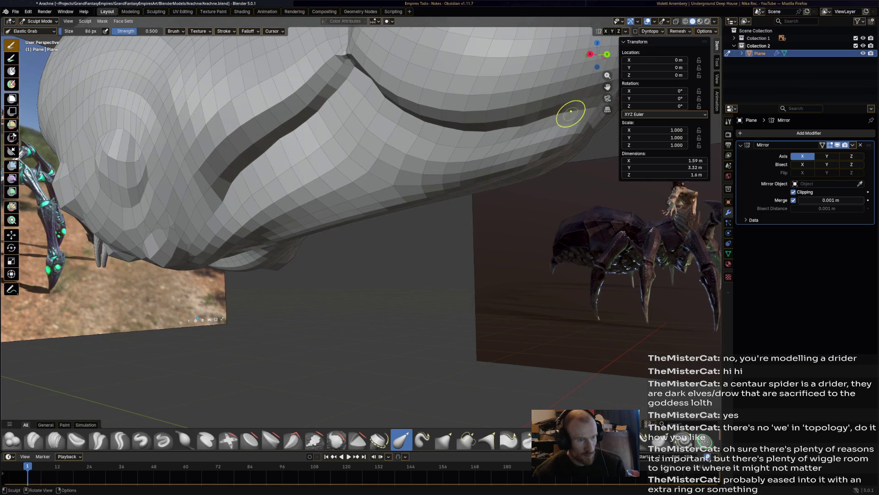
mouse_move(589, 98)
middle_mouse_down()
mouse_move(458, 117)
mouse_move(402, 163)
middle_mouse_up()
scroll(412, 160, "up", 3)
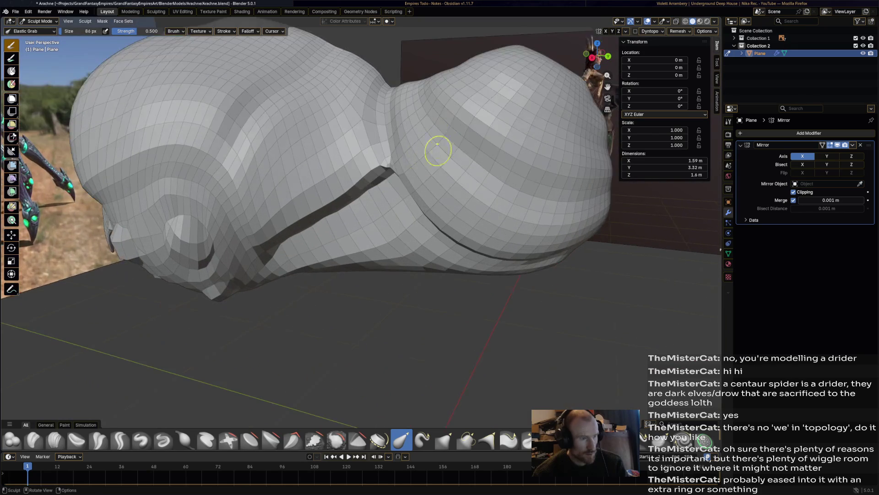
Pull a new ridge into the rounder bulb and reshape its fold.
left_click_drag(458, 112, 464, 120)
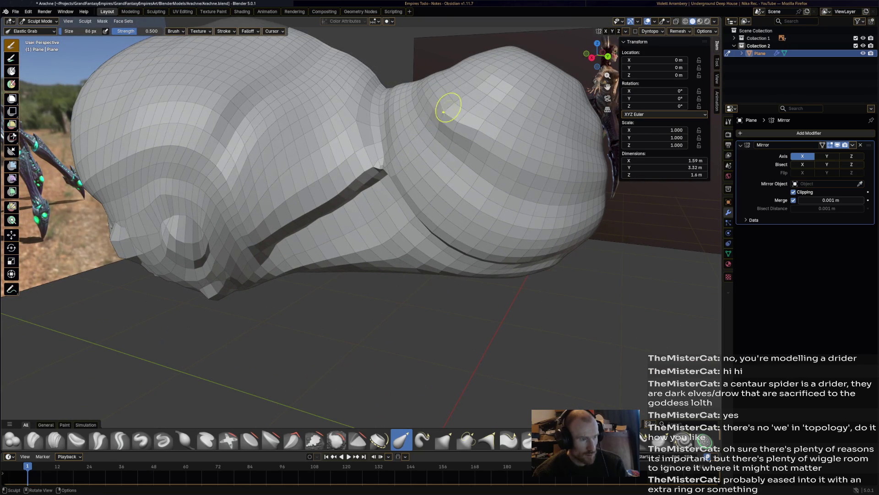
middle_click_drag(440, 94, 471, 93)
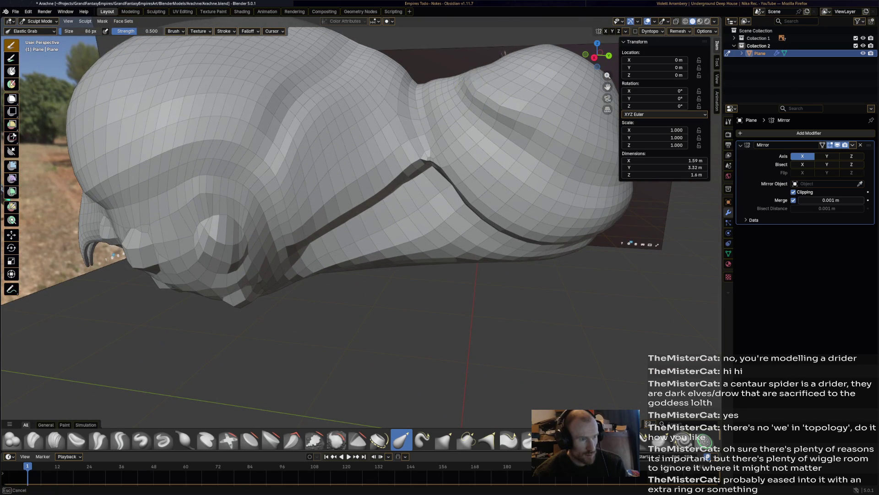
middle_click_drag(458, 78, 460, 78)
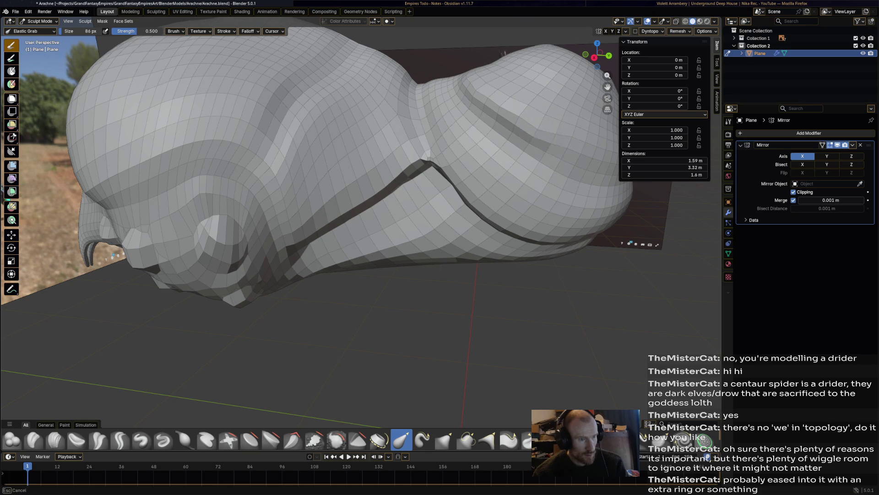
middle_click_drag(583, 157, 554, 157)
mouse_move(483, 179)
left_mouse_down()
mouse_move(499, 173)
mouse_move(530, 196)
left_mouse_up()
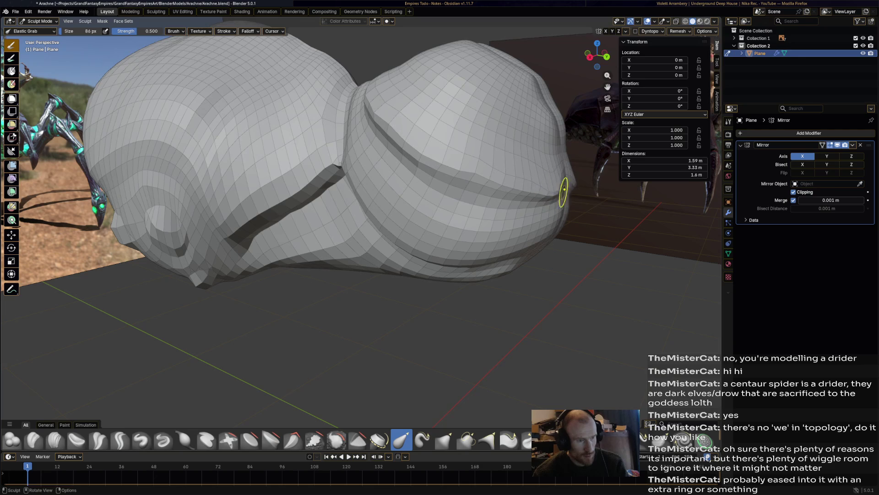
middle_click_drag(565, 202, 504, 201)
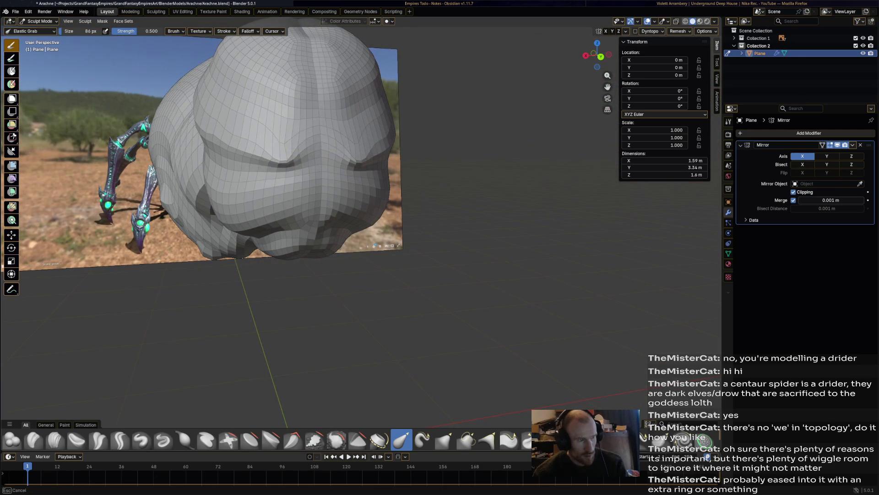
left_click_drag(291, 159, 296, 149)
middle_click_drag(300, 137, 333, 147)
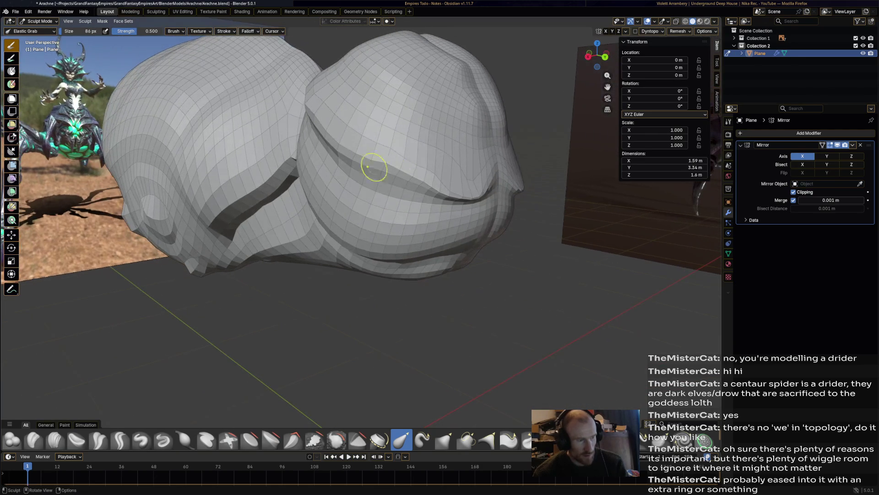
left_click_drag(425, 188, 413, 171)
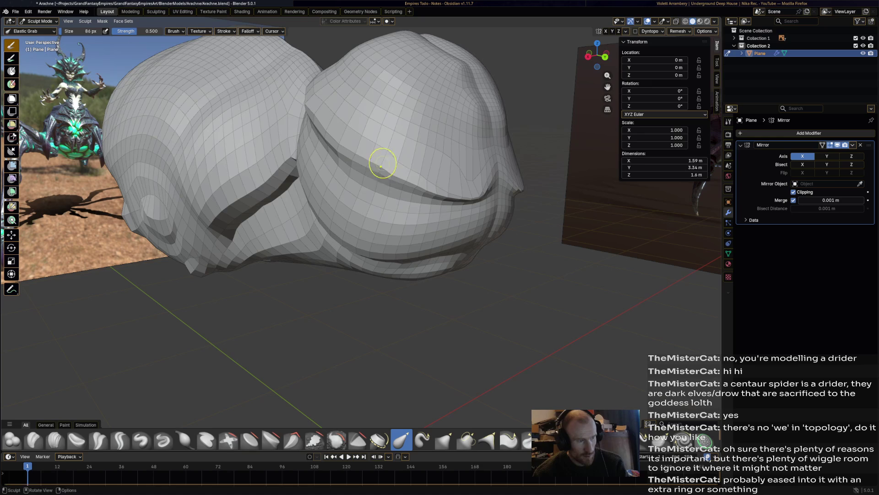
mouse_move(355, 161)
middle_mouse_down()
mouse_move(334, 165)
mouse_move(371, 180)
mouse_move(427, 184)
middle_mouse_up()
Reshape the top of the rounder bulb, the front of the head and the nose crease.
mouse_move(427, 183)
left_mouse_down()
mouse_move(404, 151)
mouse_move(426, 157)
mouse_move(447, 183)
mouse_move(440, 192)
mouse_move(490, 218)
mouse_move(531, 223)
mouse_move(522, 216)
left_mouse_up()
middle_click_drag(522, 216, 484, 212)
mouse_move(268, 167)
left_mouse_down()
mouse_move(255, 173)
mouse_move(269, 171)
mouse_move(268, 210)
left_mouse_up()
left_click_drag(219, 183, 218, 197)
middle_click_drag(210, 173, 248, 192)
mouse_move(426, 169)
middle_mouse_down()
mouse_move(406, 147)
mouse_move(326, 134)
mouse_move(423, 154)
mouse_move(435, 188)
middle_mouse_up()
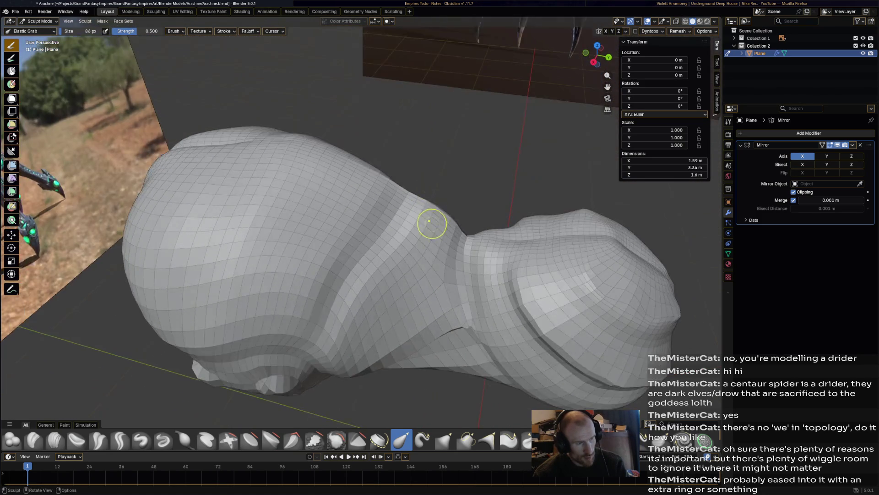
Sharpen the waist ridge into a peak and reshape its flank.
middle_click_drag(441, 219, 446, 196)
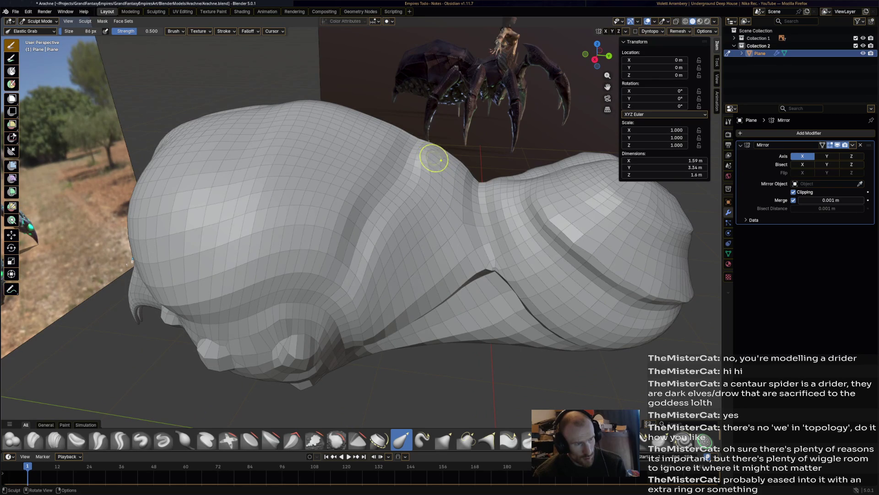
left_click_drag(440, 159, 435, 151)
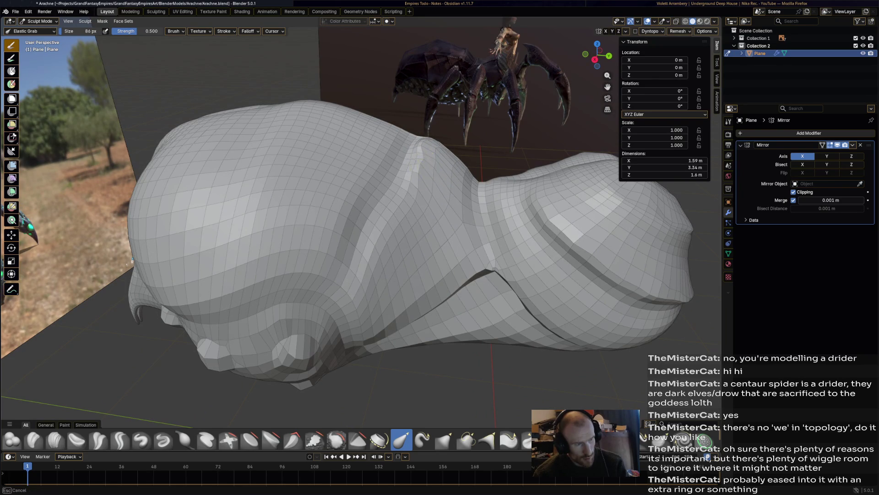
left_click_drag(406, 185, 404, 183)
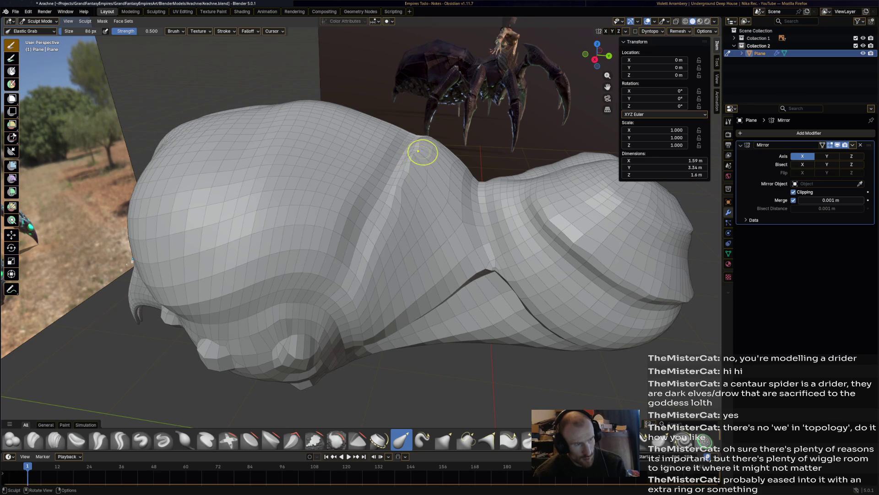
left_click_drag(415, 211, 368, 243)
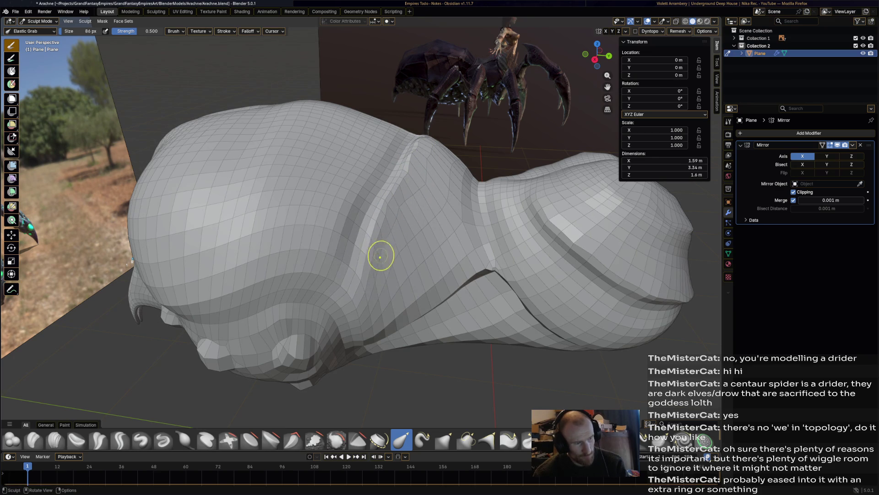
Pull a small bump up on the rear lobe's top edge, raising the body to 1.61 m.
middle_click_drag(376, 252, 409, 125)
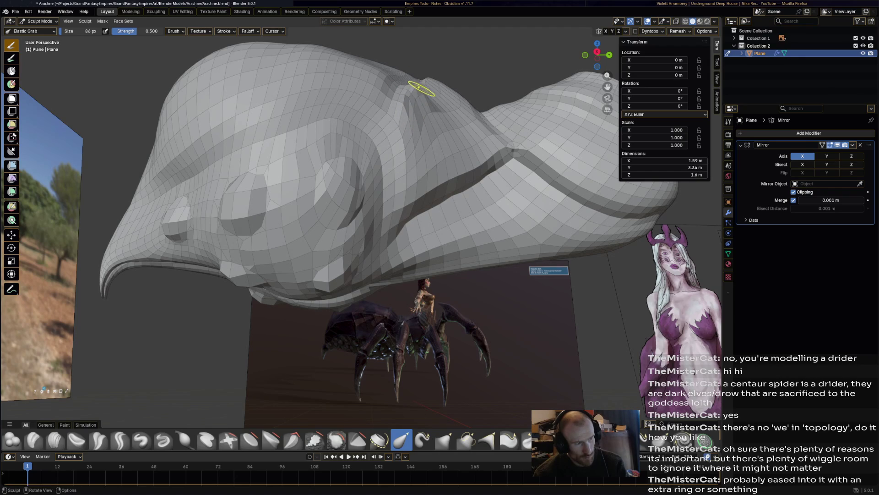
middle_click_drag(436, 87, 428, 110)
mouse_move(493, 109)
middle_mouse_down()
mouse_move(361, 128)
mouse_move(389, 151)
middle_mouse_up()
middle_click_drag(379, 204, 403, 207)
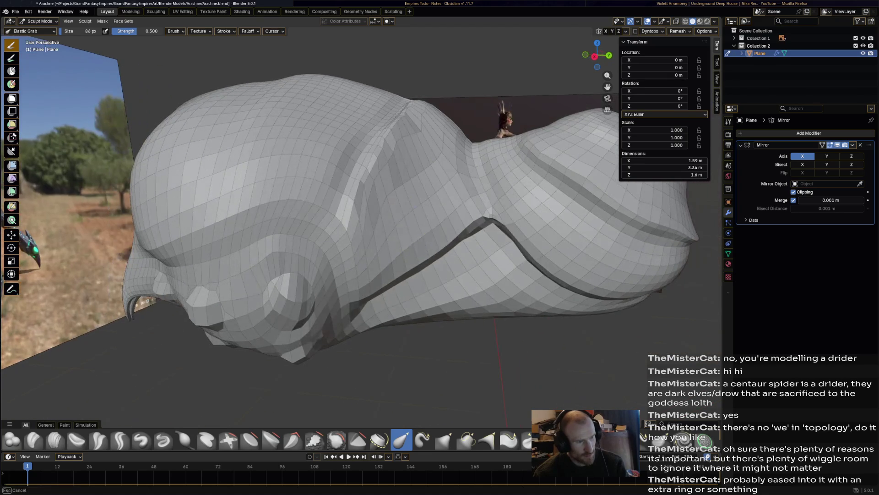
middle_click_drag(430, 169, 412, 151)
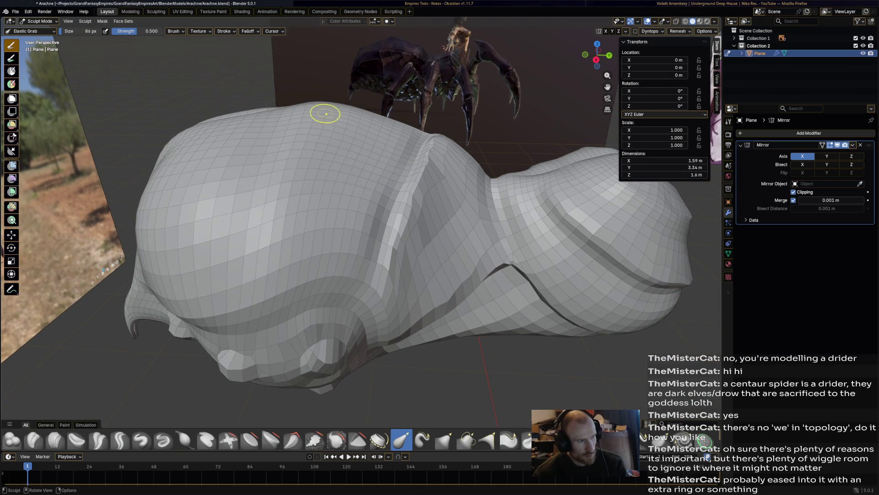
left_click_drag(315, 116, 293, 103)
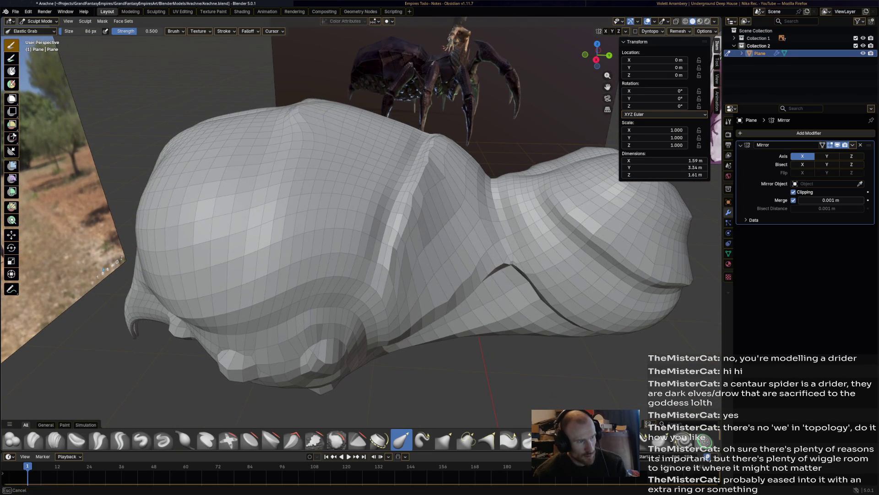
middle_click_drag(314, 118, 301, 226)
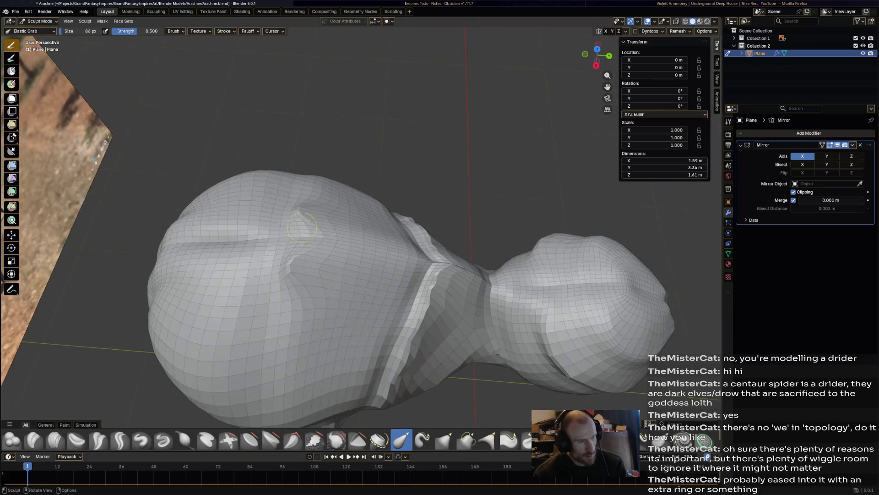
Reshape the side fold and the surface along the body's flank with Elastic Grab.
mouse_move(304, 231)
left_mouse_down()
mouse_move(298, 228)
mouse_move(323, 246)
left_mouse_up()
middle_click_drag(310, 241, 317, 199)
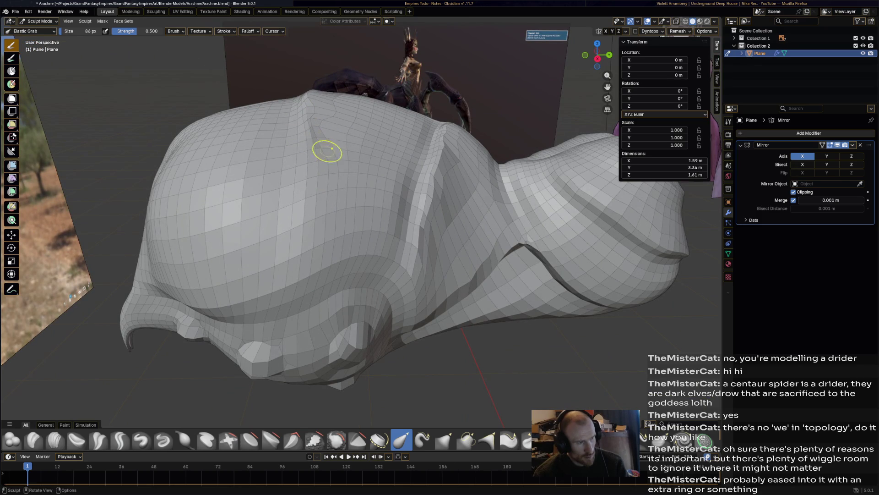
left_click_drag(332, 166, 330, 167)
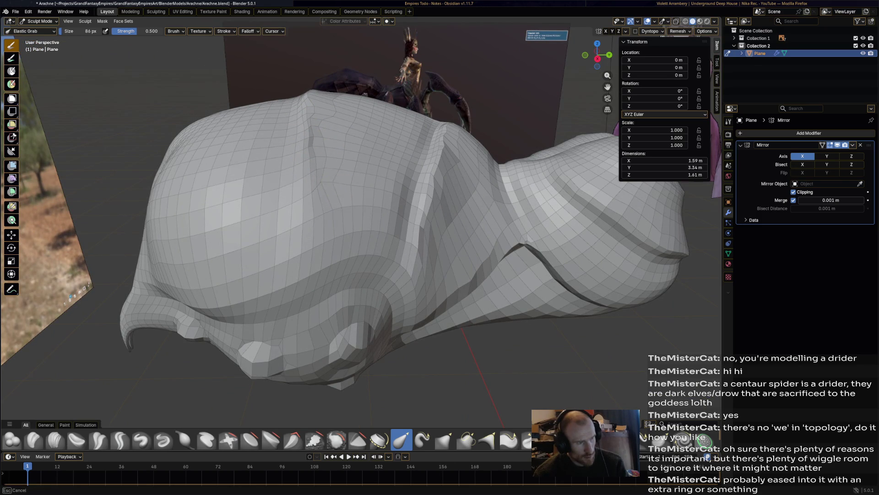
middle_click_drag(341, 225, 322, 192)
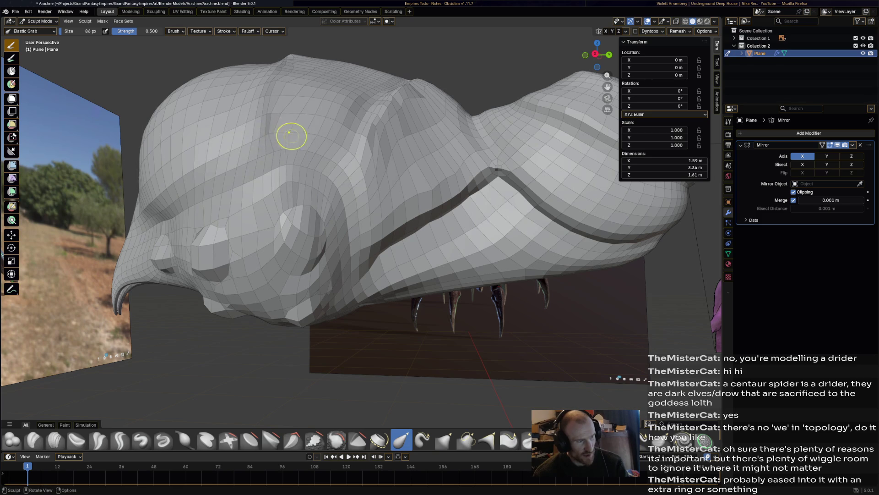
mouse_move(291, 125)
middle_mouse_down()
mouse_move(327, 137)
mouse_move(304, 137)
middle_mouse_up()
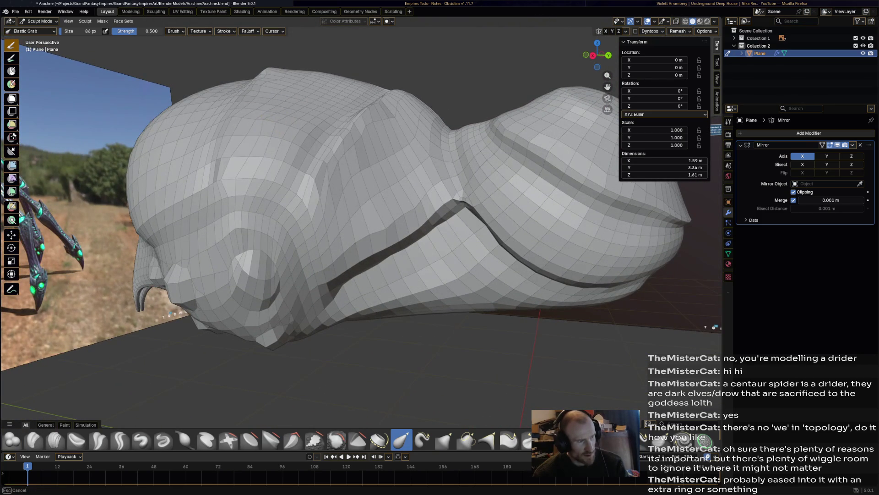
middle_click_drag(237, 168, 241, 178)
Pull the top of the body slightly, then orbit around to inspect the side crease.
middle_click_drag(253, 140, 281, 109)
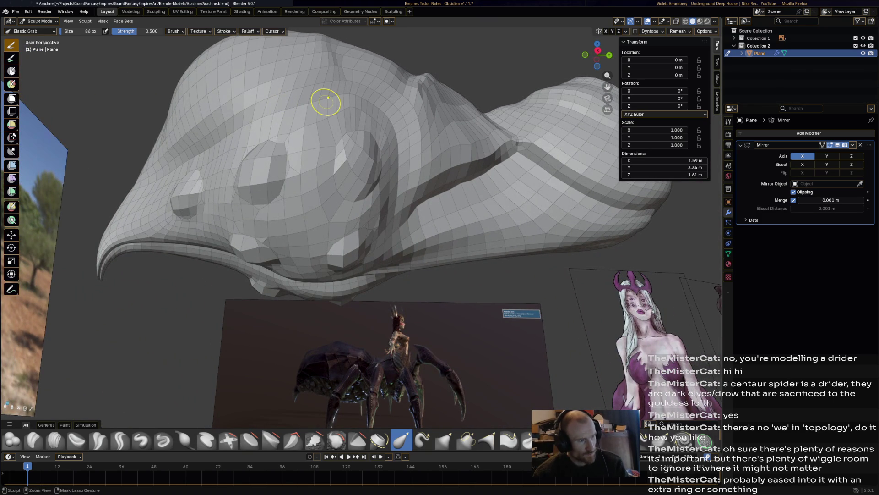
middle_click_drag(328, 98, 311, 73)
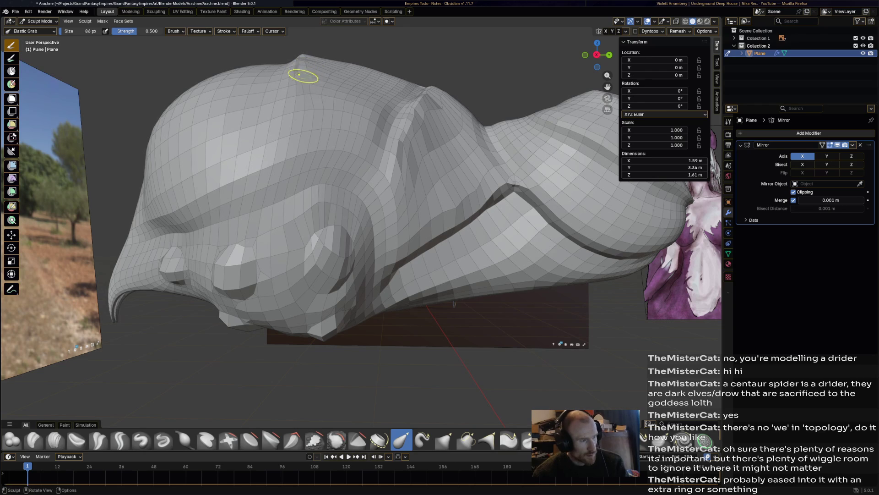
mouse_move(285, 69)
left_mouse_down()
mouse_move(315, 127)
mouse_move(298, 113)
mouse_move(293, 137)
mouse_move(293, 102)
left_mouse_up()
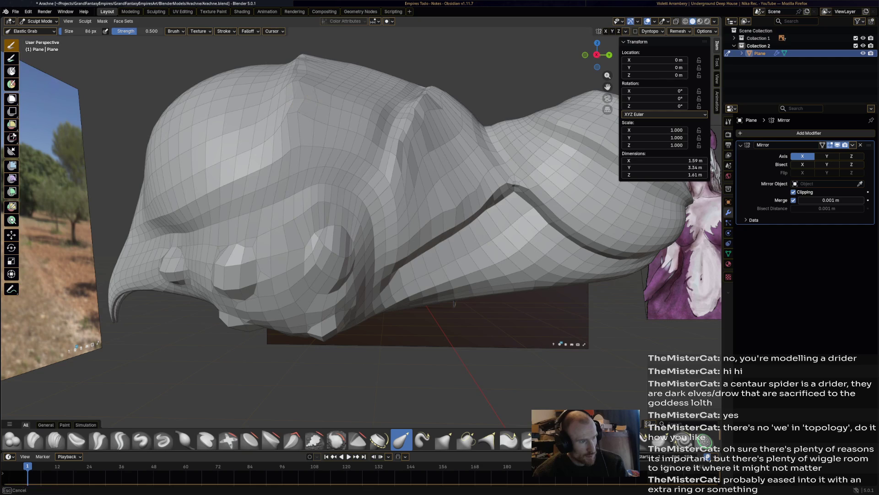
mouse_move(313, 91)
middle_mouse_down()
mouse_move(417, 94)
mouse_move(341, 97)
middle_mouse_up()
mouse_move(233, 145)
middle_mouse_down()
mouse_move(270, 117)
mouse_move(321, 120)
mouse_move(300, 142)
mouse_move(282, 125)
middle_mouse_up()
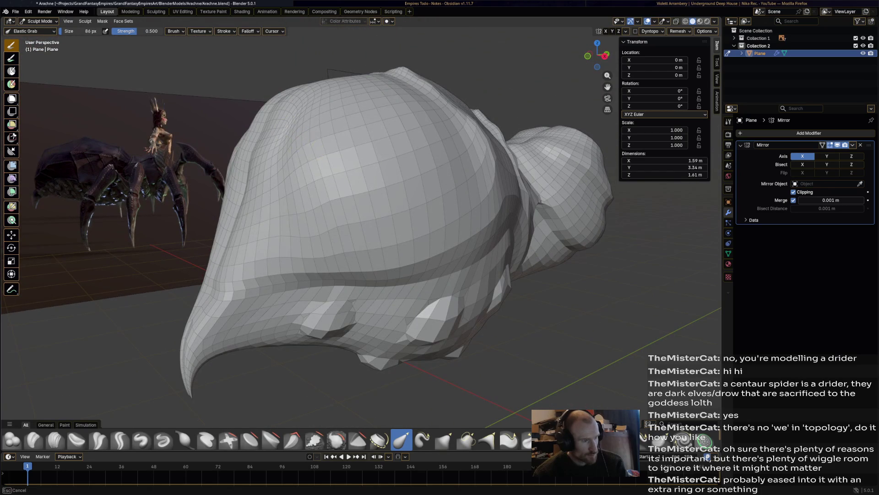
mouse_move(327, 202)
middle_mouse_down()
mouse_move(348, 192)
mouse_move(202, 158)
middle_mouse_up()
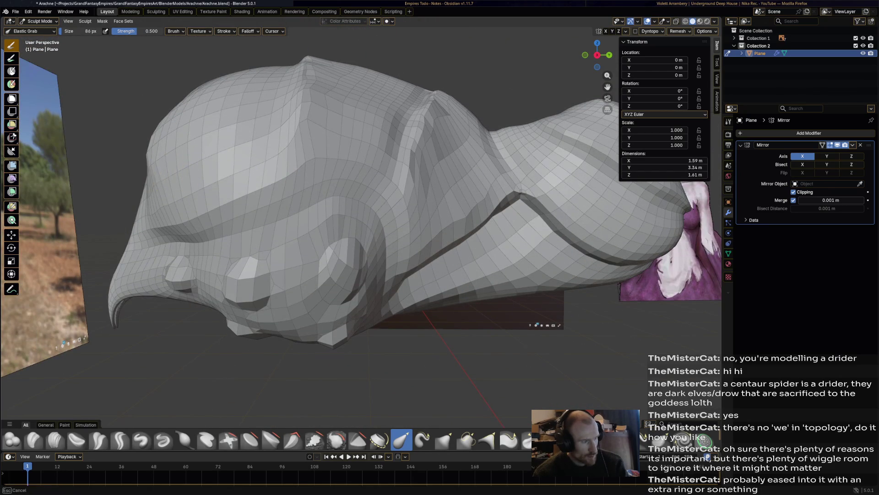
mouse_move(171, 200)
middle_mouse_down()
mouse_move(173, 114)
mouse_move(174, 152)
mouse_move(133, 201)
mouse_move(278, 212)
mouse_move(308, 227)
middle_mouse_up()
scroll(308, 228, "up", 3)
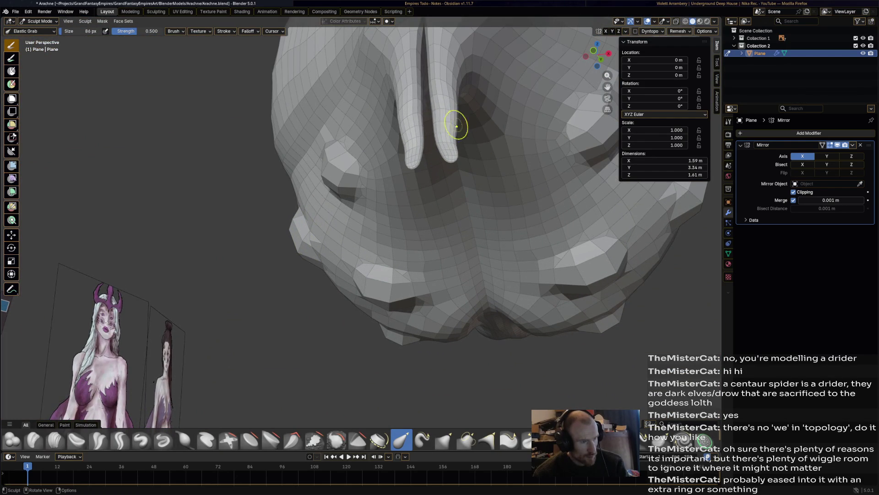
Reshape the body's underside with Elastic Grab, then turn to a side view.
left_click_drag(460, 94, 463, 88)
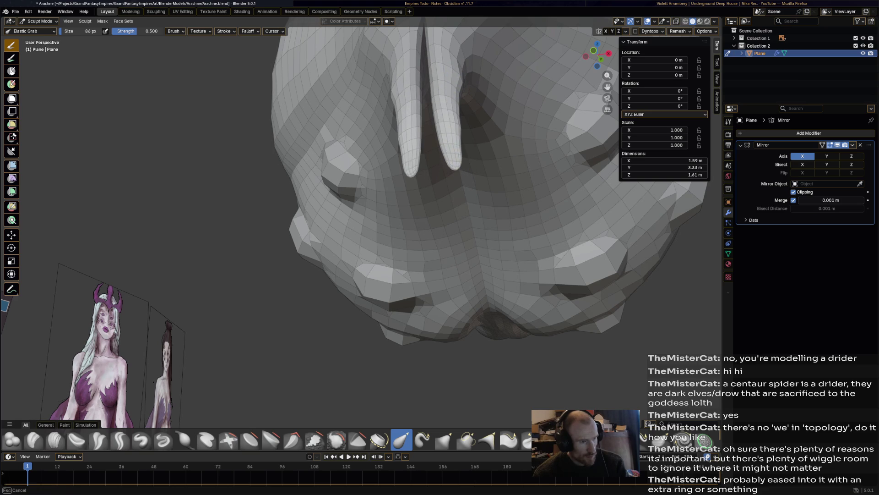
mouse_move(470, 266)
middle_mouse_down()
mouse_move(470, 178)
mouse_move(535, 176)
mouse_move(293, 244)
middle_mouse_up()
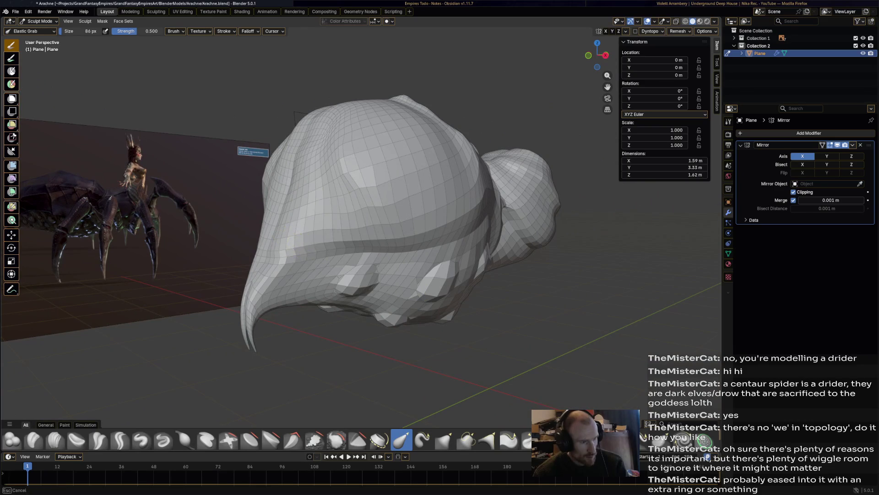
scroll(367, 239, "up", 10)
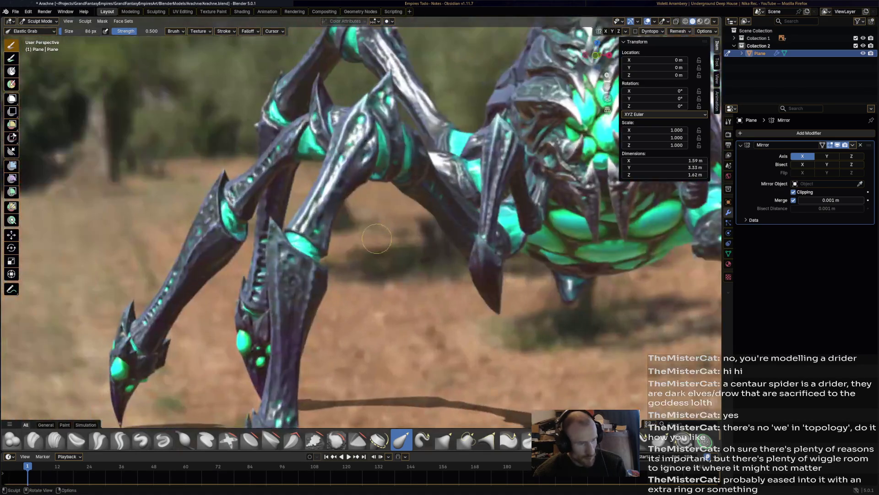
scroll(377, 238, "down", 10)
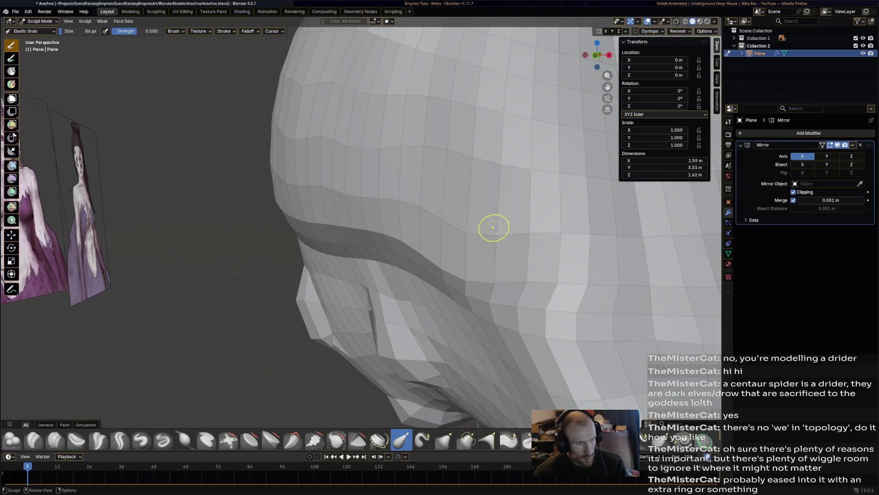
scroll(492, 226, "up", 3)
scroll(284, 202, "down", 4)
mouse_move(285, 202)
middle_mouse_down()
mouse_move(350, 203)
mouse_move(339, 222)
mouse_move(271, 233)
middle_mouse_up()
scroll(361, 206, "up", 10)
scroll(373, 210, "down", 10)
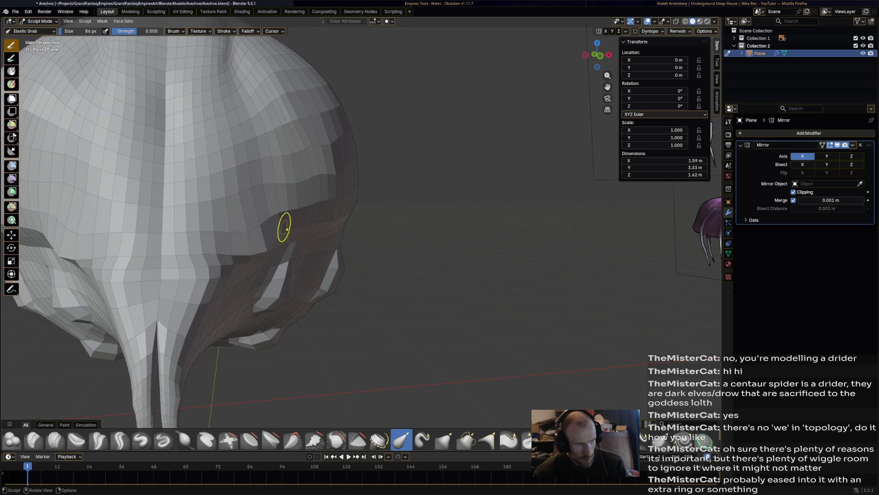
Pull the surface into the waist band and push the side bulge outward to widen the body.
mouse_move(299, 194)
left_mouse_down()
mouse_move(301, 208)
mouse_move(332, 220)
left_mouse_up()
middle_click_drag(361, 213, 312, 210)
left_click_drag(304, 206, 313, 216)
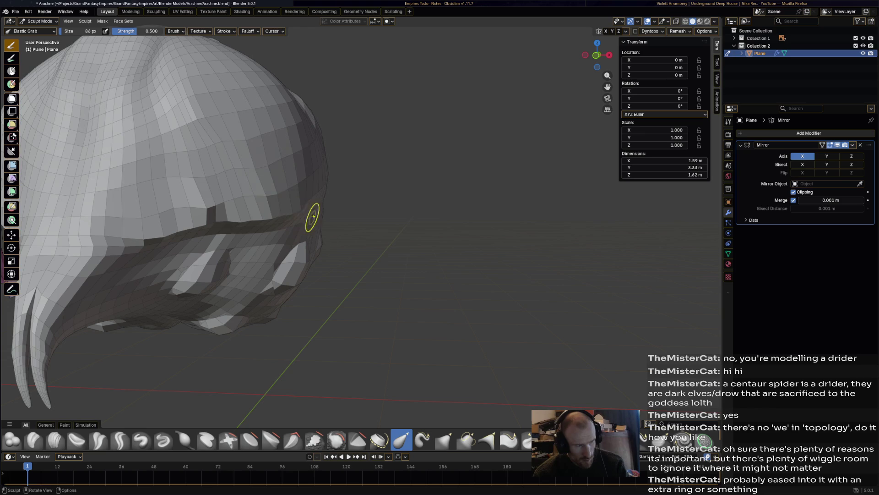
mouse_move(328, 203)
middle_mouse_down()
mouse_move(174, 214)
mouse_move(228, 211)
middle_mouse_up()
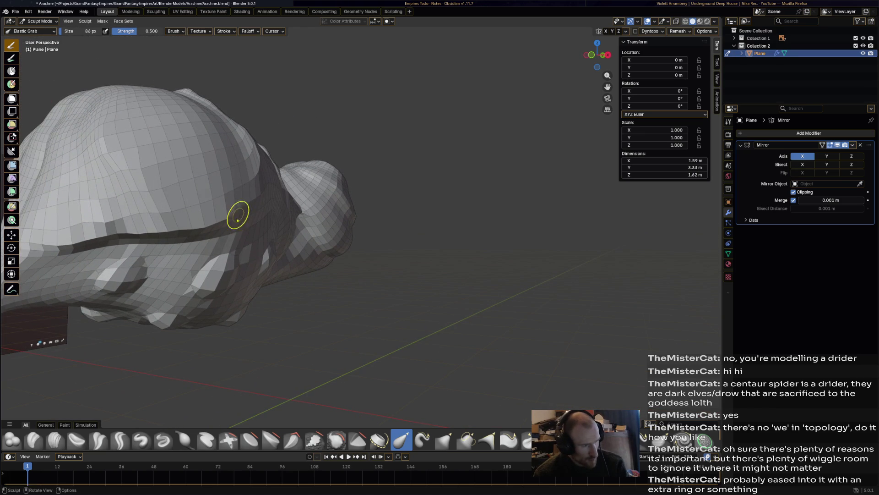
left_click_drag(250, 202, 274, 198)
mouse_move(291, 204)
middle_mouse_down()
mouse_move(310, 250)
mouse_move(320, 247)
mouse_move(236, 240)
middle_mouse_up()
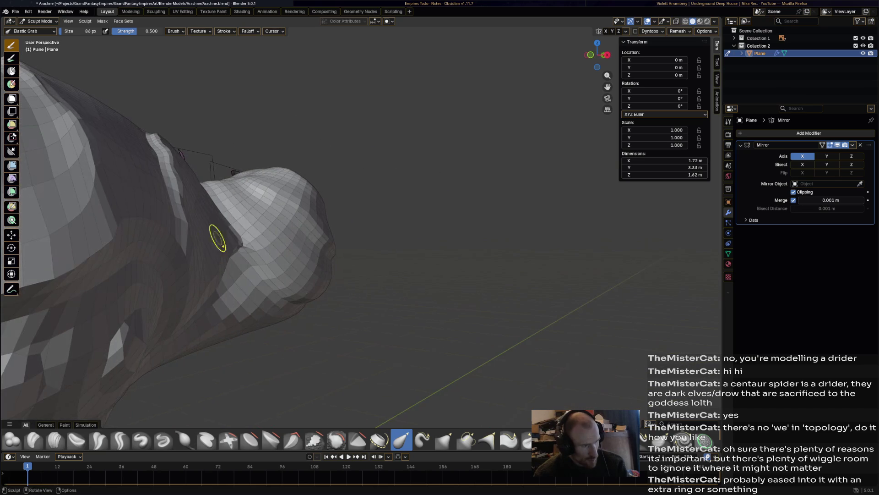
Deepen the crease at the waist ridge and pull a new crease downward.
mouse_move(169, 248)
left_mouse_down()
mouse_move(168, 239)
mouse_move(184, 251)
left_mouse_up()
mouse_move(192, 274)
middle_mouse_down()
mouse_move(116, 276)
mouse_move(488, 275)
mouse_move(481, 206)
mouse_move(472, 257)
mouse_move(454, 257)
middle_mouse_up()
left_click_drag(454, 258, 482, 328)
middle_click_drag(482, 328, 490, 301)
middle_click_drag(394, 270, 342, 260)
Reshape the lower fold and sharpen its crease along the side, comparing against the spider reference.
mouse_move(343, 260)
left_mouse_down()
mouse_move(316, 240)
mouse_move(349, 232)
mouse_move(372, 175)
left_mouse_up()
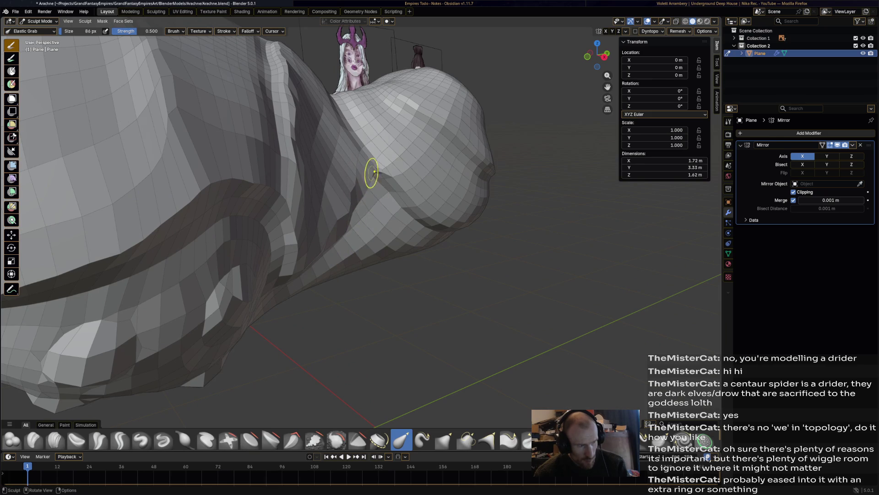
middle_click_drag(396, 191, 137, 196)
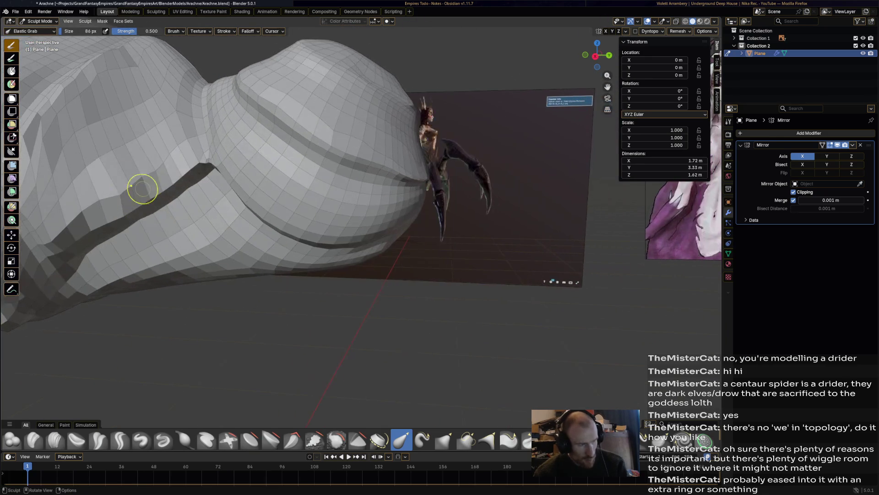
mouse_move(239, 171)
left_mouse_down()
mouse_move(220, 190)
mouse_move(283, 235)
left_mouse_up()
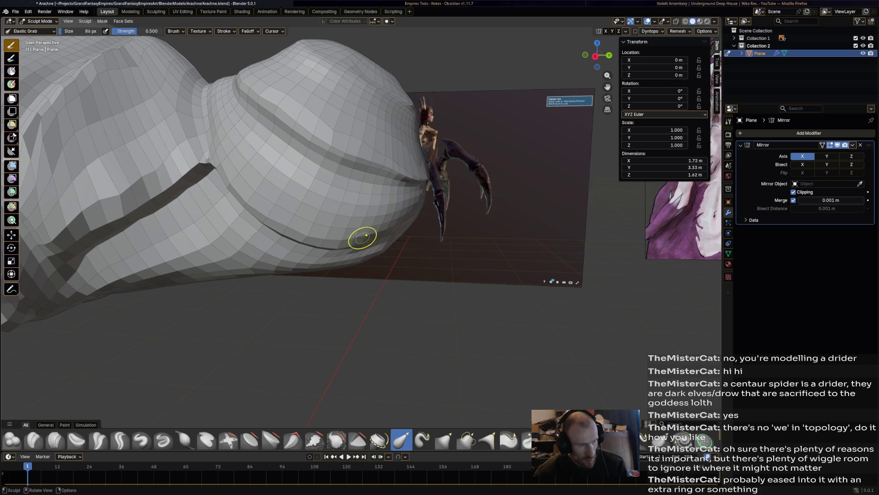
middle_click_drag(420, 245, 465, 255)
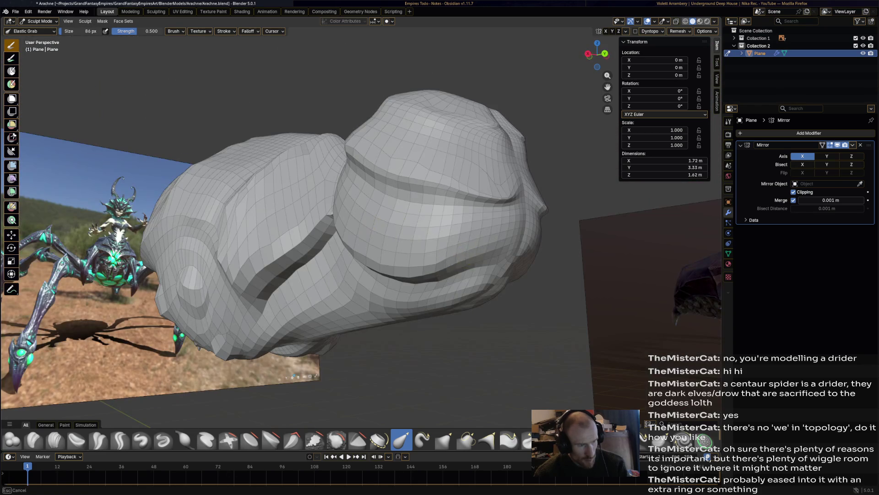
mouse_move(494, 208)
middle_mouse_down()
mouse_move(426, 261)
mouse_move(379, 265)
mouse_move(385, 259)
mouse_move(378, 275)
mouse_move(320, 294)
mouse_move(320, 186)
mouse_move(314, 232)
mouse_move(363, 249)
mouse_move(516, 157)
middle_mouse_up()
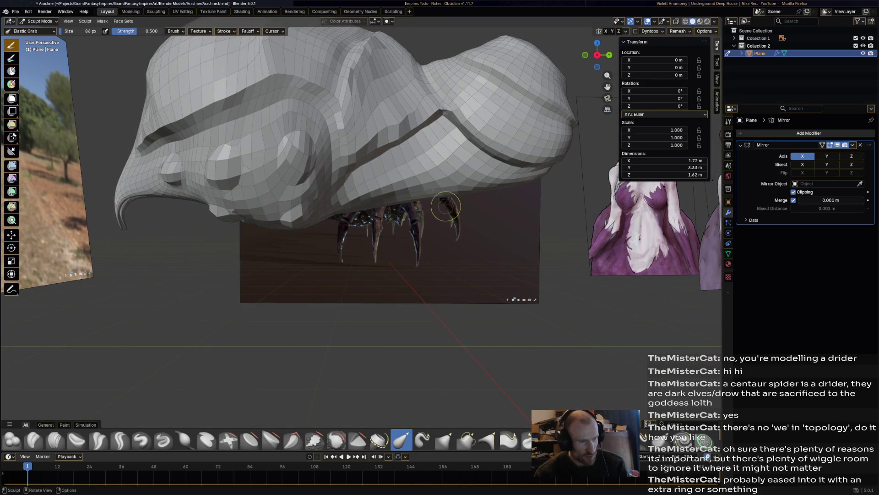
scroll(428, 205, "up", 2)
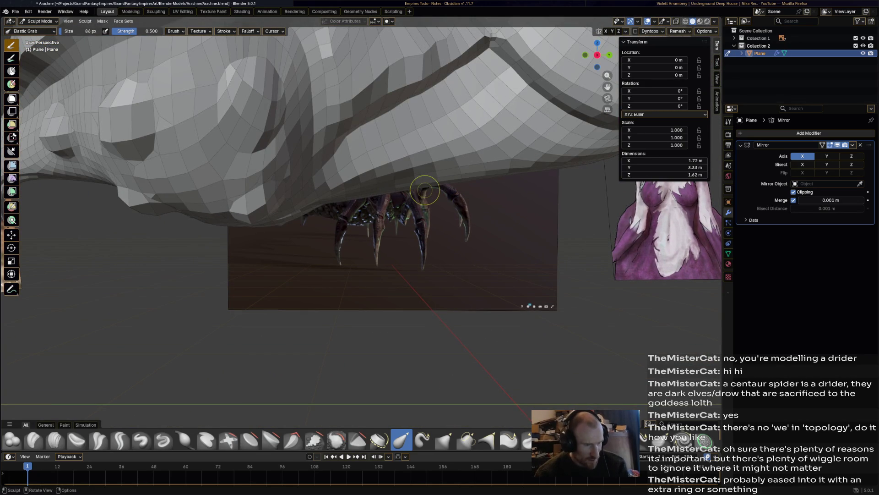
mouse_move(382, 172)
middle_mouse_down()
mouse_move(284, 238)
mouse_move(274, 235)
mouse_move(390, 274)
mouse_move(522, 285)
middle_mouse_up()
middle_click_drag(404, 251, 404, 251)
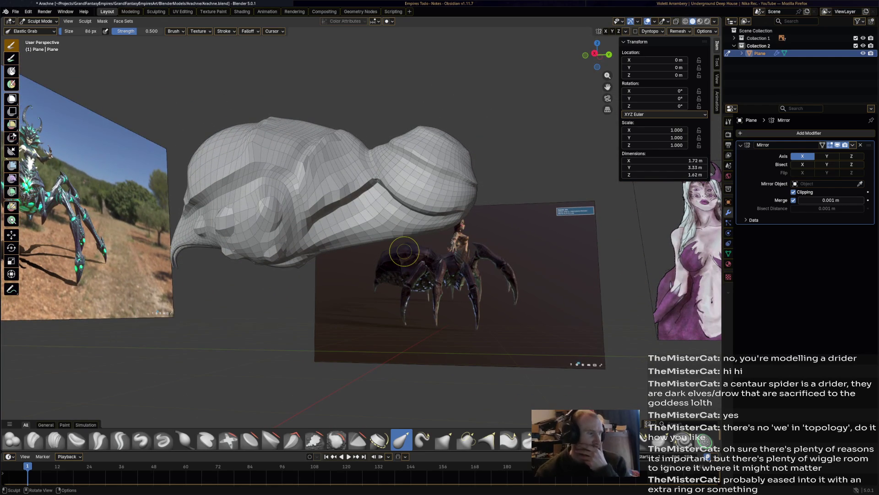
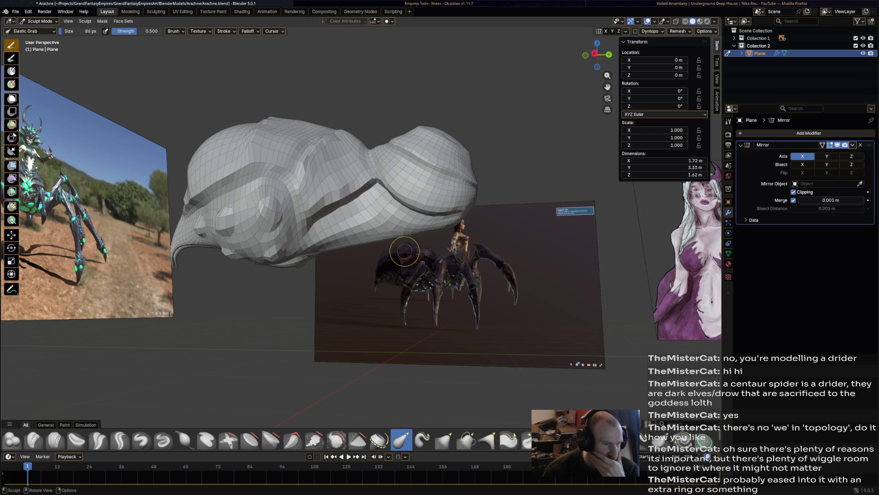
Inspect the abdomen sculpt up close and switch it into Edit Mode.
mouse_move(405, 251)
middle_mouse_down()
mouse_move(458, 257)
mouse_move(457, 284)
mouse_move(343, 240)
mouse_move(337, 220)
mouse_move(352, 217)
middle_mouse_up()
scroll(426, 112, "down", 5)
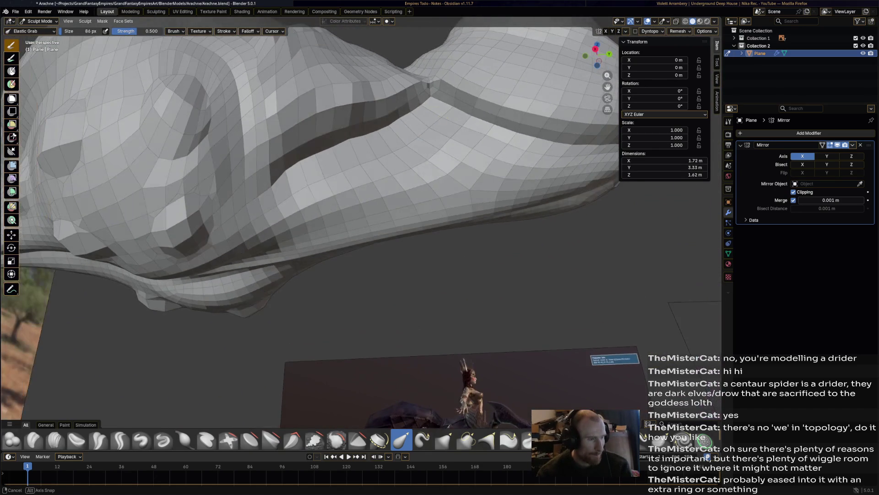
scroll(398, 114, "up", 4)
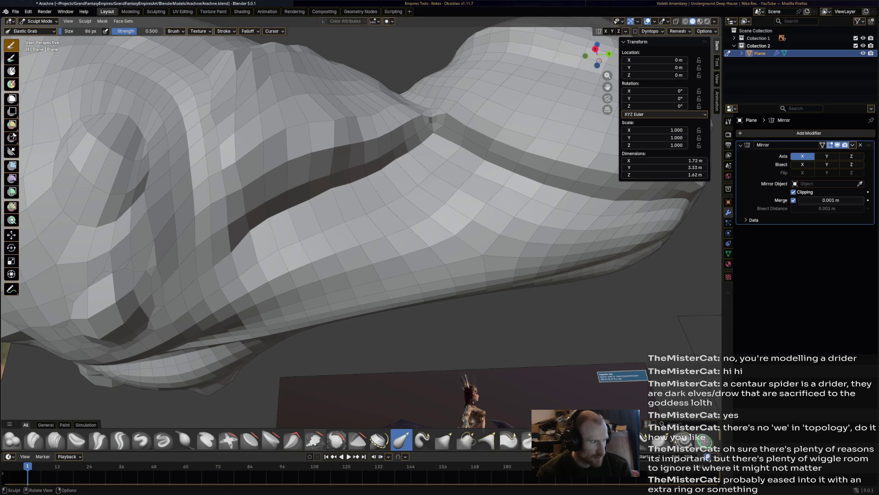
left_click(40, 21)
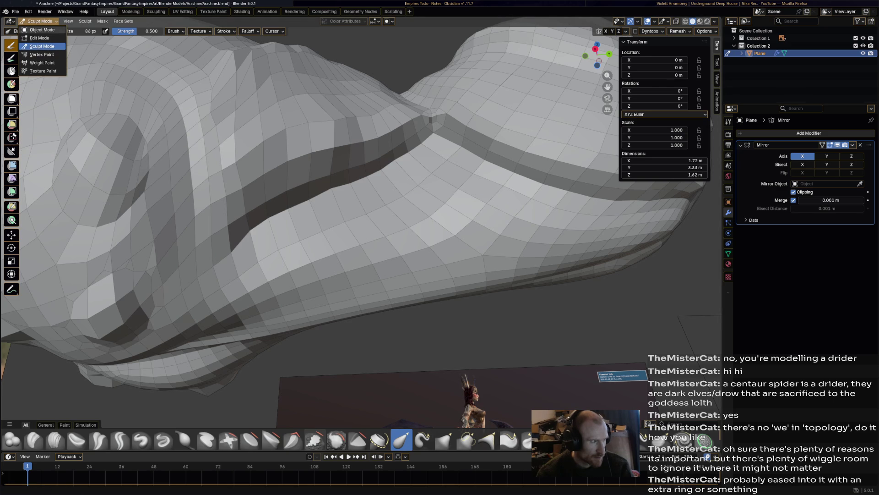
left_click(37, 39)
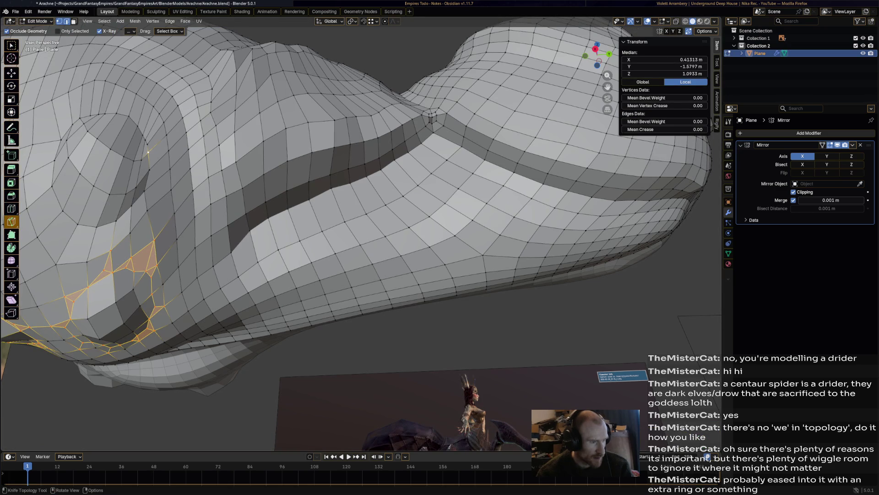
Orbit to view the reference images and the abdomen's underside, then return to Sculpt Mode.
scroll(148, 151, "down", 3)
mouse_move(148, 151)
middle_mouse_down()
mouse_move(246, 159)
mouse_move(174, 108)
middle_mouse_up()
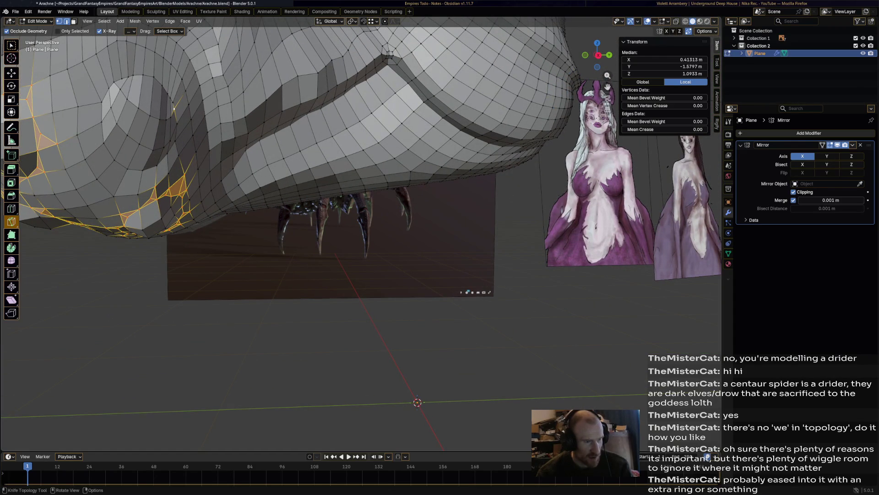
mouse_move(174, 109)
middle_mouse_down()
mouse_move(234, 121)
mouse_move(185, 84)
mouse_move(67, 78)
middle_mouse_up()
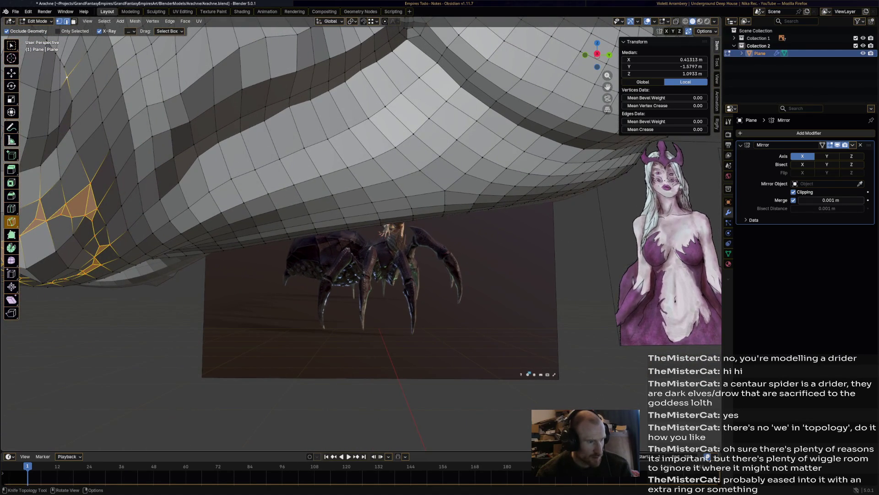
left_click(37, 21)
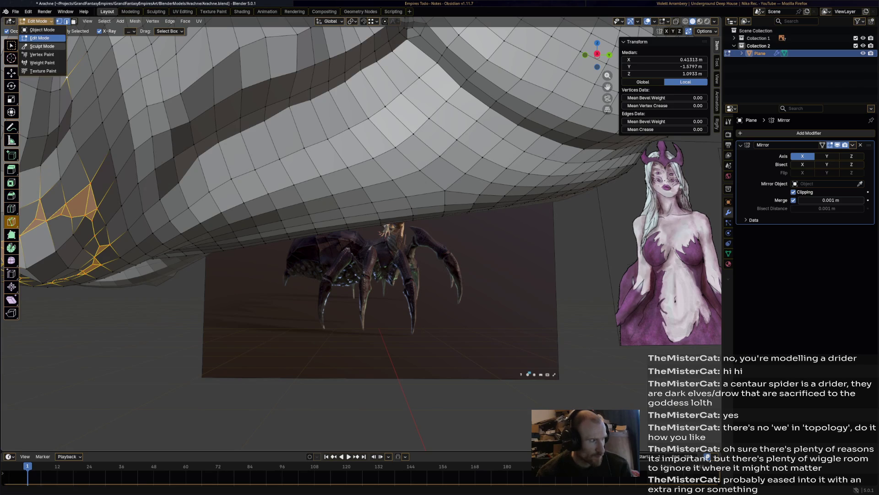
left_click(41, 47)
Inflate the abdomen's lower lip and edge with the Inflate/Deflate brush.
mouse_move(277, 267)
middle_mouse_down()
mouse_move(275, 257)
mouse_move(339, 306)
mouse_move(285, 231)
middle_mouse_up()
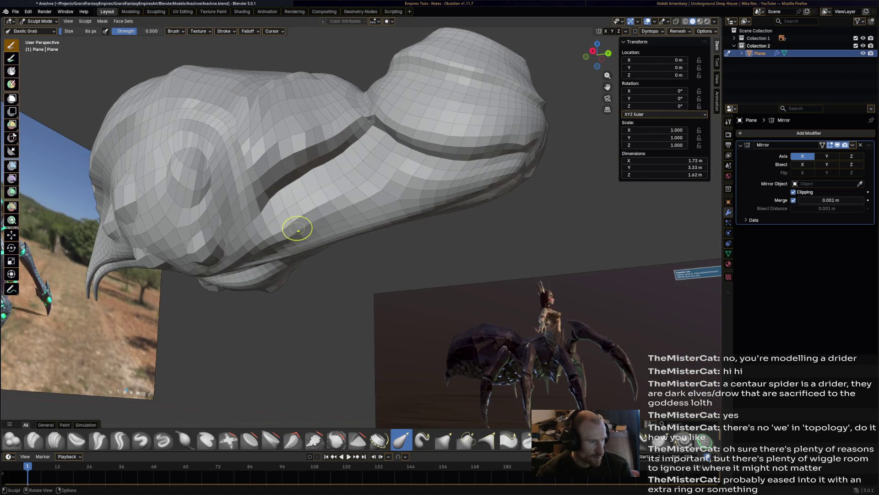
left_click(185, 440)
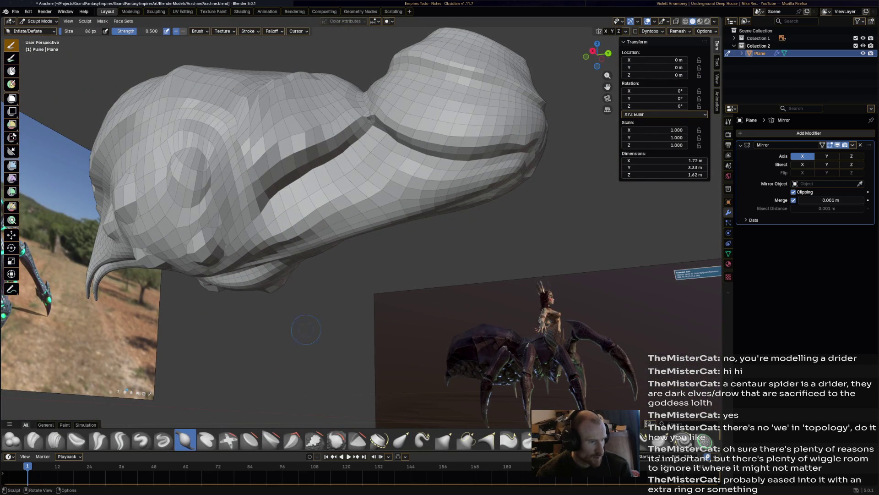
mouse_move(316, 229)
middle_mouse_down()
mouse_move(357, 234)
mouse_move(334, 252)
mouse_move(339, 266)
mouse_move(383, 212)
middle_mouse_up()
mouse_move(382, 212)
left_mouse_down()
mouse_move(350, 221)
mouse_move(426, 200)
left_mouse_up()
middle_click_drag(427, 200, 447, 168)
mouse_move(453, 164)
left_mouse_down()
mouse_move(490, 169)
mouse_move(439, 190)
mouse_move(450, 180)
left_mouse_up()
middle_click_drag(449, 180, 504, 179)
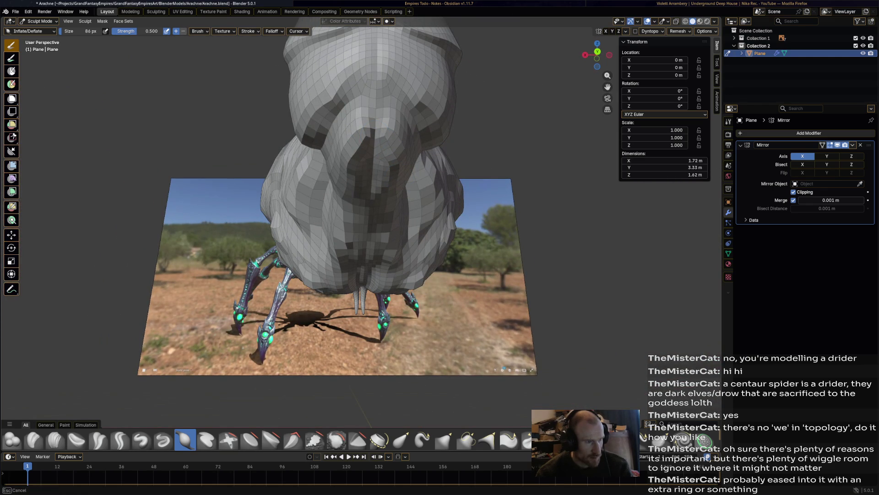
middle_click_drag(503, 179, 366, 182)
left_click_drag(412, 207, 487, 202)
mouse_move(487, 201)
middle_mouse_down()
mouse_move(412, 193)
mouse_move(442, 195)
middle_mouse_up()
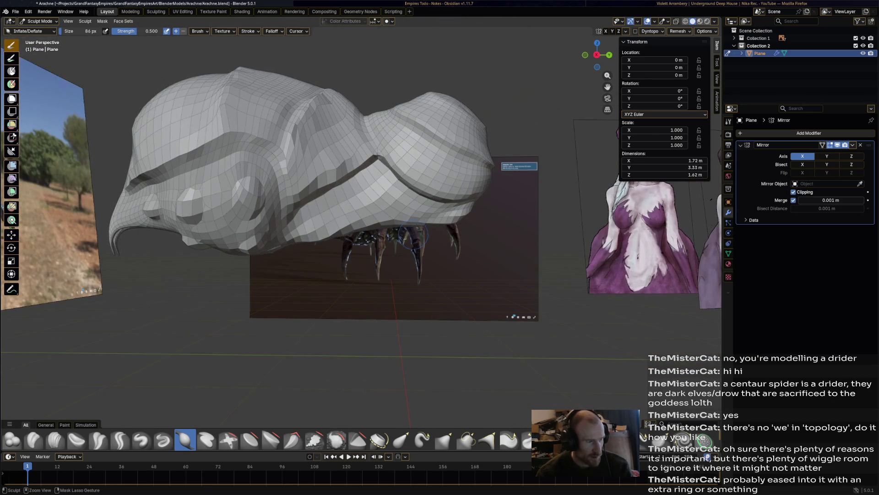
Save Arachne.blend and bring up the Add Modifier menu.
key("ctrl+s")
middle_click_drag(437, 238, 435, 256)
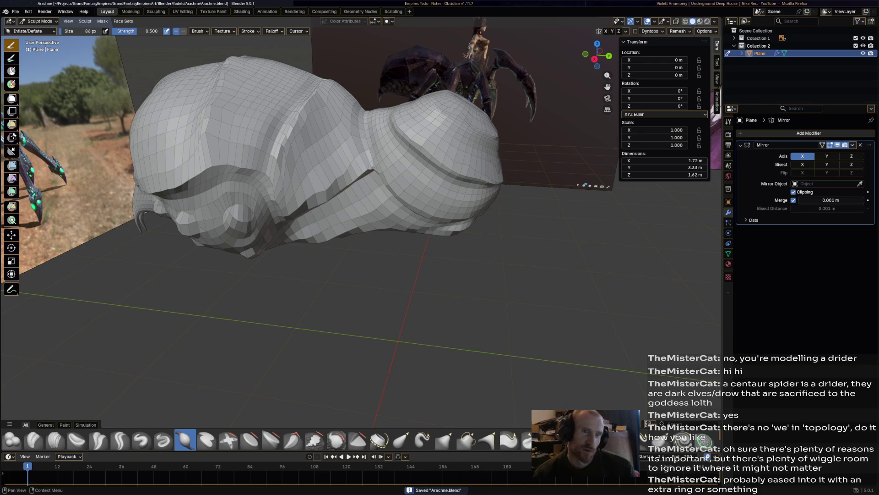
left_click(779, 133)
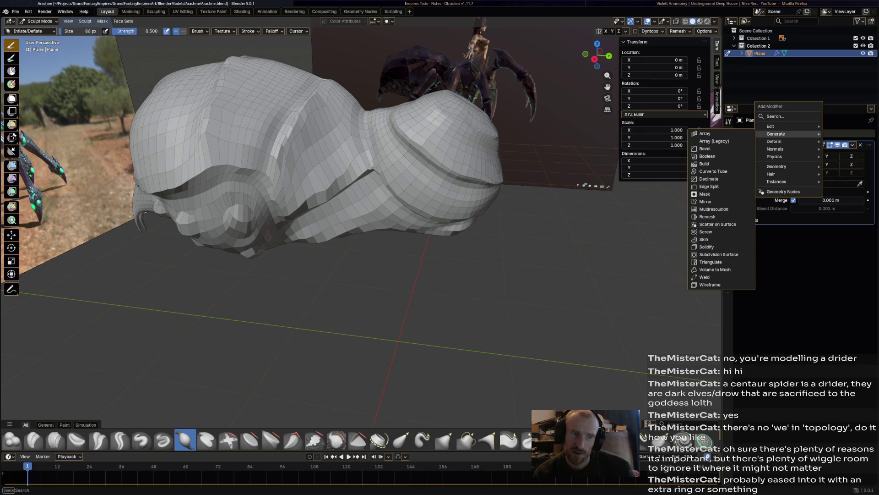
Add a Subdivision Surface modifier to the abdomen and apply it in Object Mode.
left_click(719, 254)
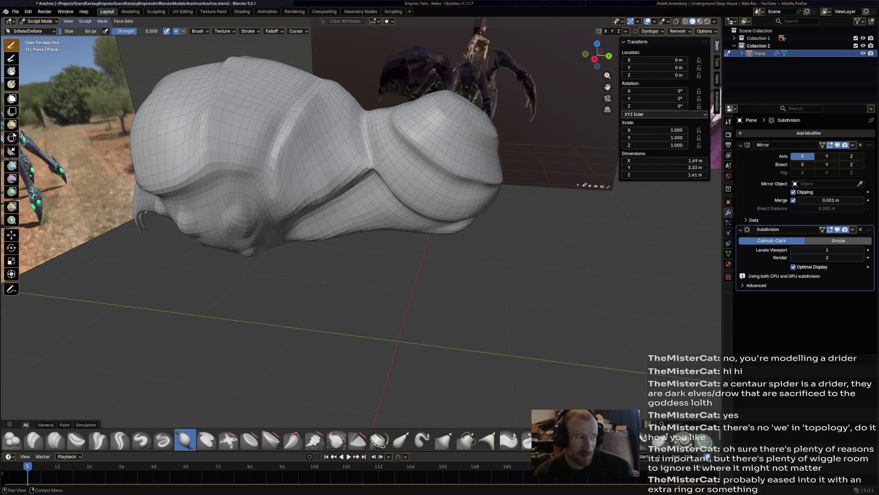
left_click(39, 22)
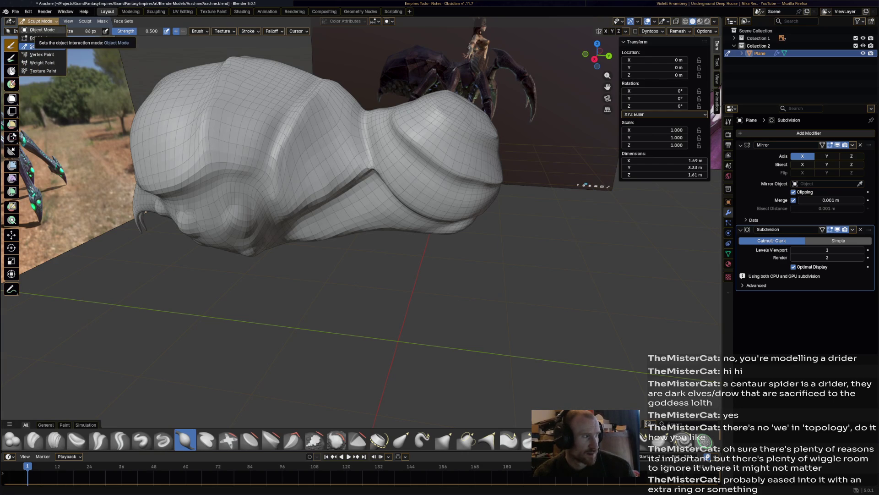
left_click(41, 30)
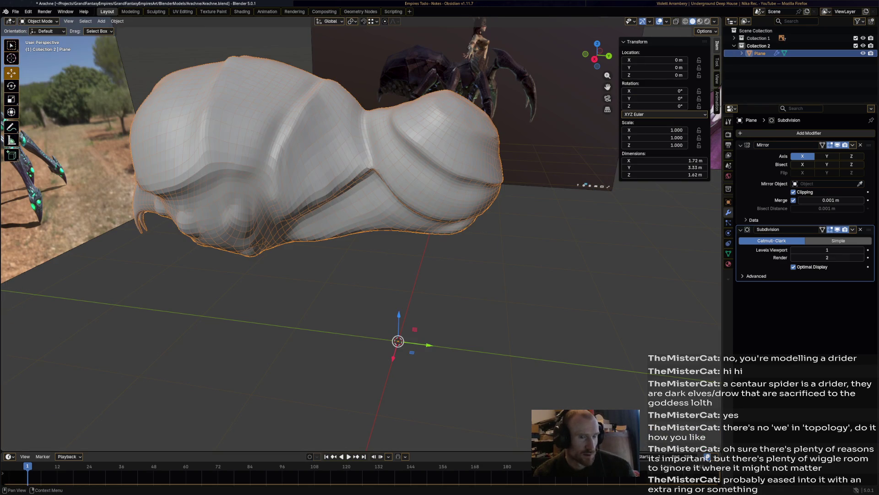
left_click(852, 229)
left_click(824, 234)
mouse_move(412, 284)
middle_mouse_down()
mouse_move(403, 229)
mouse_move(174, 193)
middle_mouse_up()
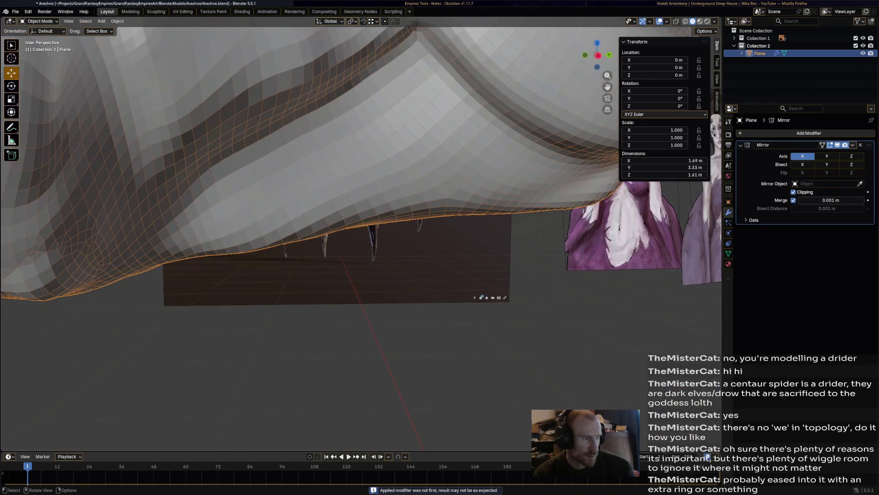
left_click(39, 21)
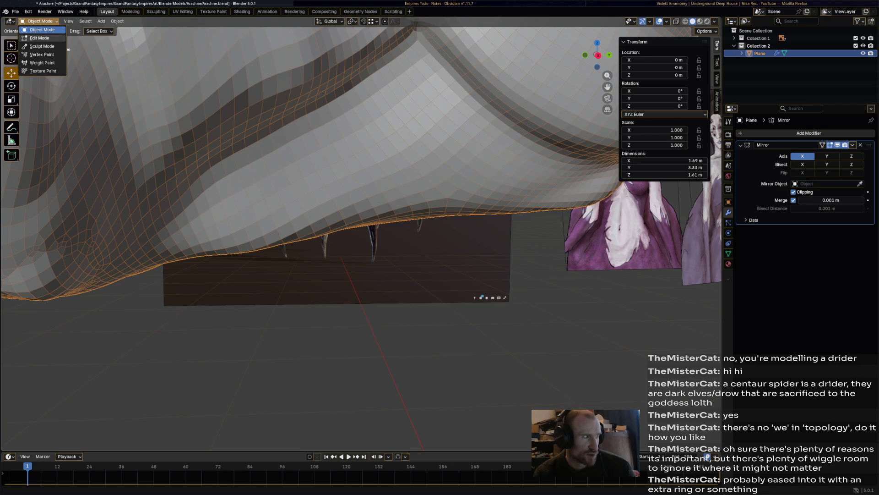
In Edit Mode, start a Knife cut on the underside, undoing a stray first point.
left_click(41, 38)
key("k")
middle_click_drag(275, 206, 215, 197)
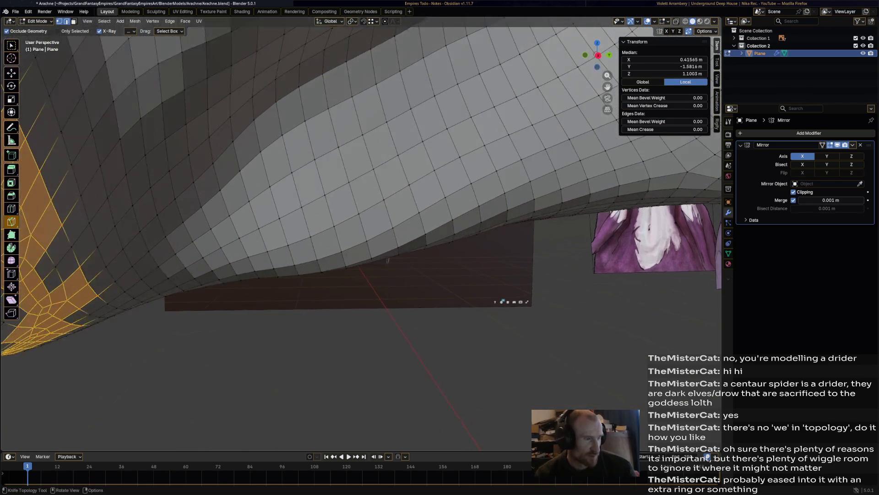
middle_click_drag(388, 260, 387, 258)
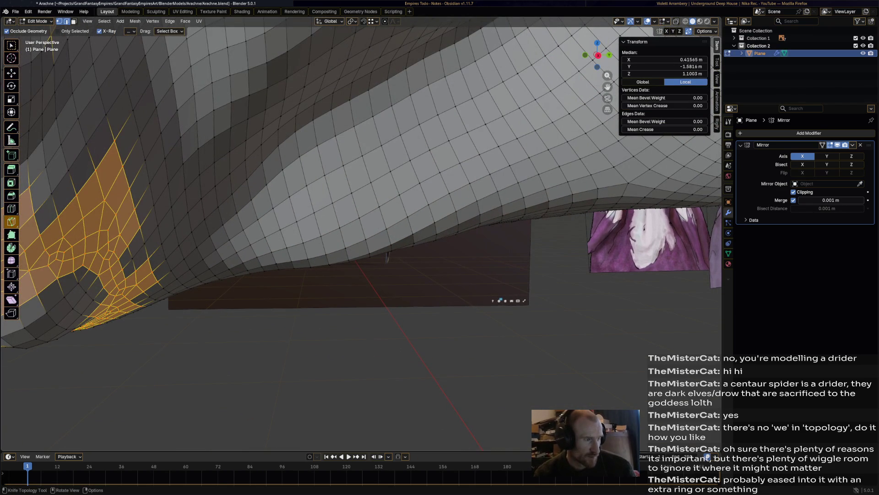
left_click(313, 120)
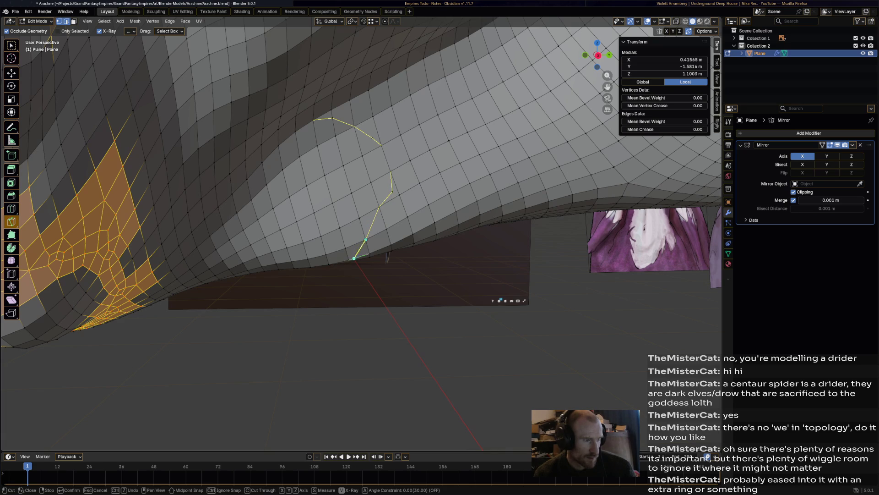
key("ctrl+z")
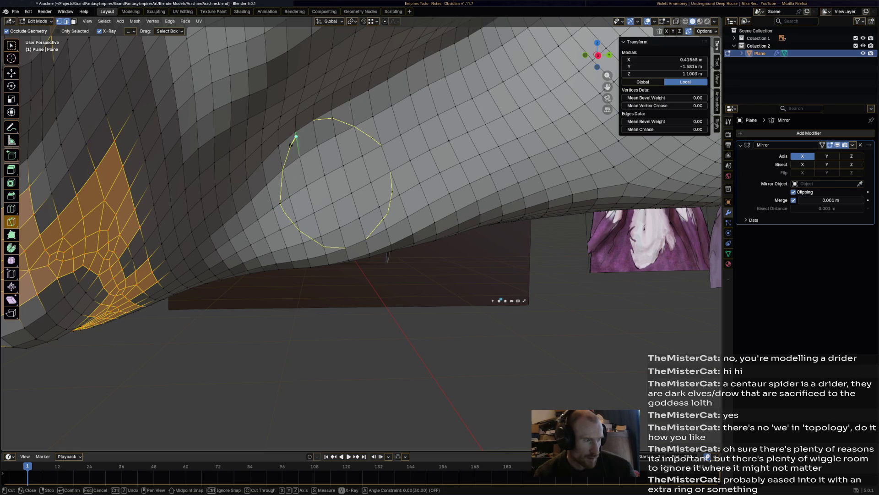
scroll(387, 256, "down", 5)
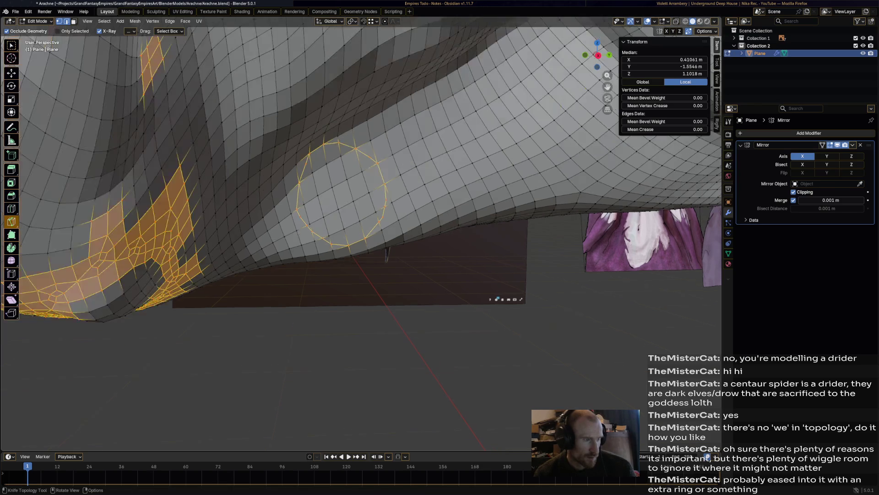
scroll(385, 252, "up", 3)
scroll(348, 209, "up", 3)
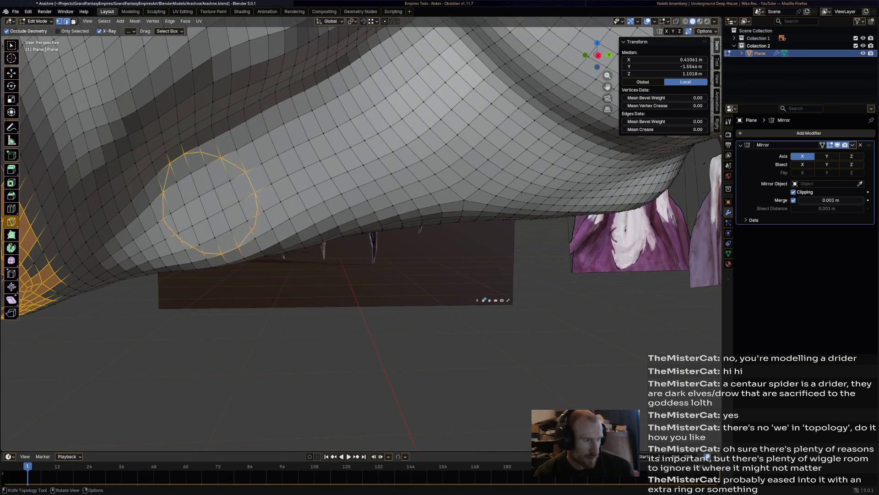
Cut a closed circular knife loop on the abdomen underside and confirm it.
left_click(337, 127)
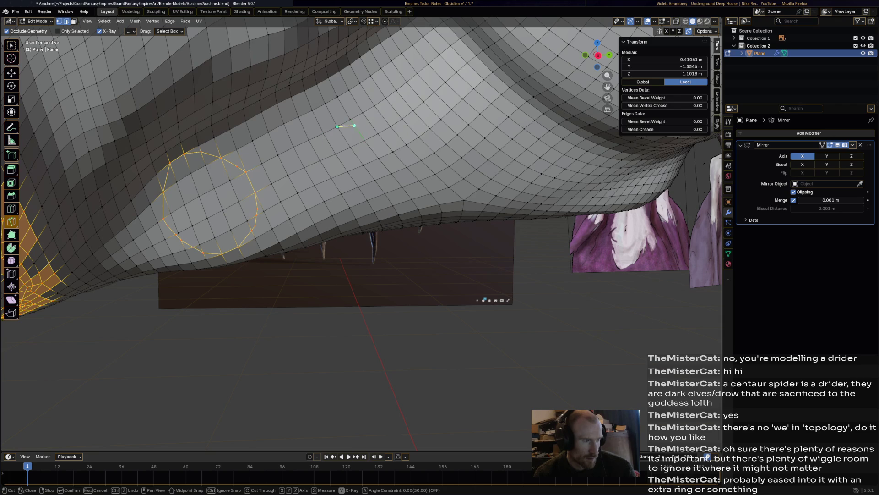
left_click(397, 156)
left_click(371, 214)
left_click(354, 215)
left_click(335, 212)
left_click(320, 204)
left_click(305, 190)
left_click(304, 168)
left_click(303, 142)
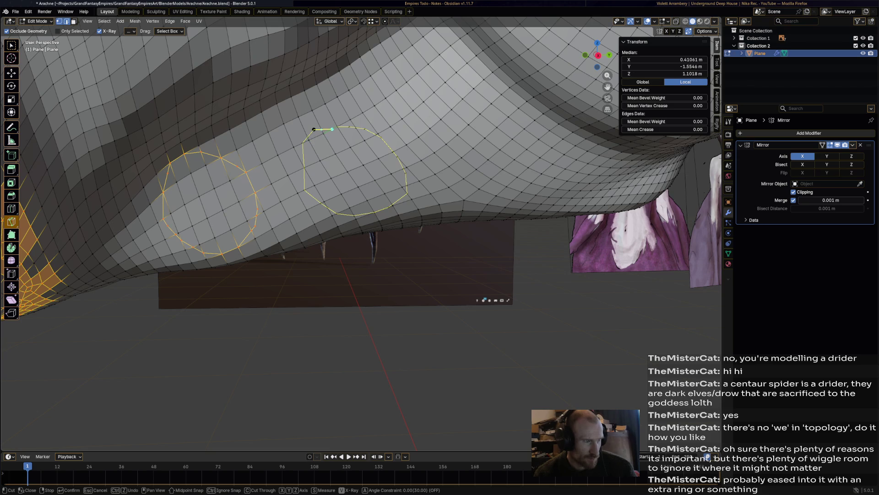
left_click(337, 127)
key("Return")
Begin a second knife loop around the bottom of the underside.
middle_click_drag(338, 127, 184, 135)
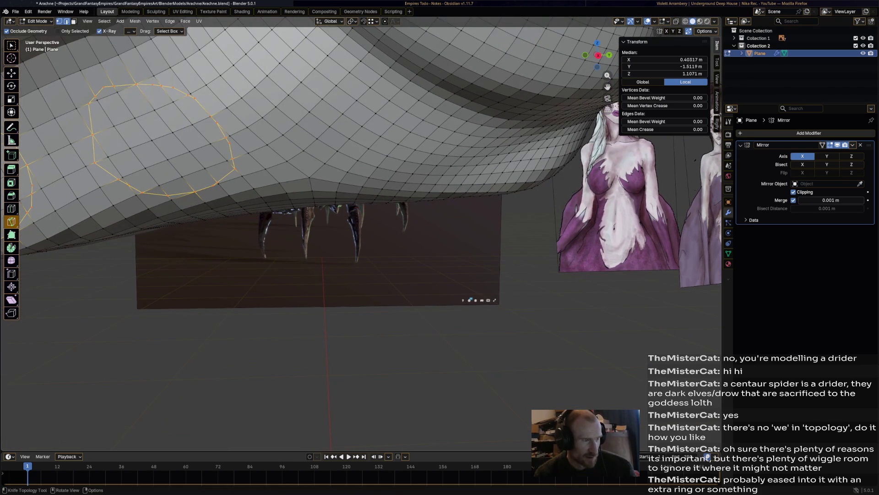
left_click(336, 85)
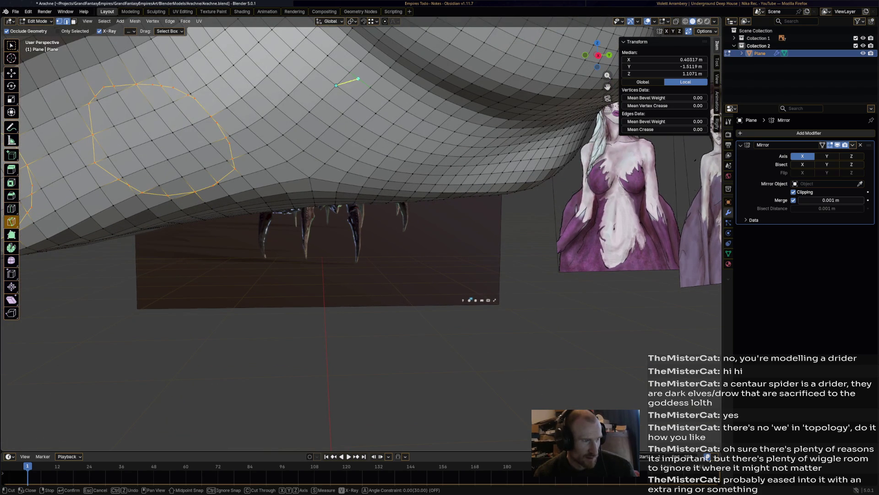
left_click(361, 80)
left_click(408, 173)
left_click(379, 178)
left_click(348, 173)
left_click(315, 148)
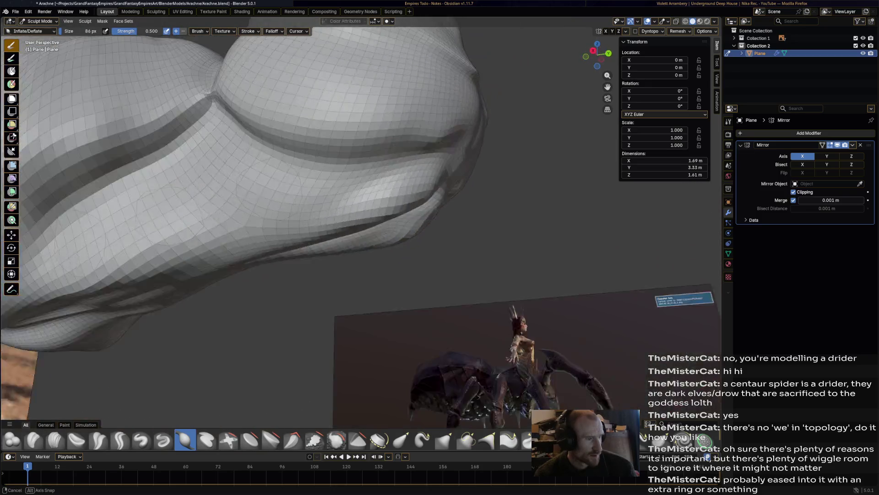
Inflate a new fold into the abdomen and smooth the ridge along the centre seam.
middle_click_drag(321, 229, 380, 200)
mouse_move(380, 197)
left_mouse_down()
mouse_move(384, 220)
mouse_move(371, 218)
mouse_move(380, 202)
mouse_move(353, 229)
mouse_move(378, 199)
mouse_move(360, 231)
left_mouse_up()
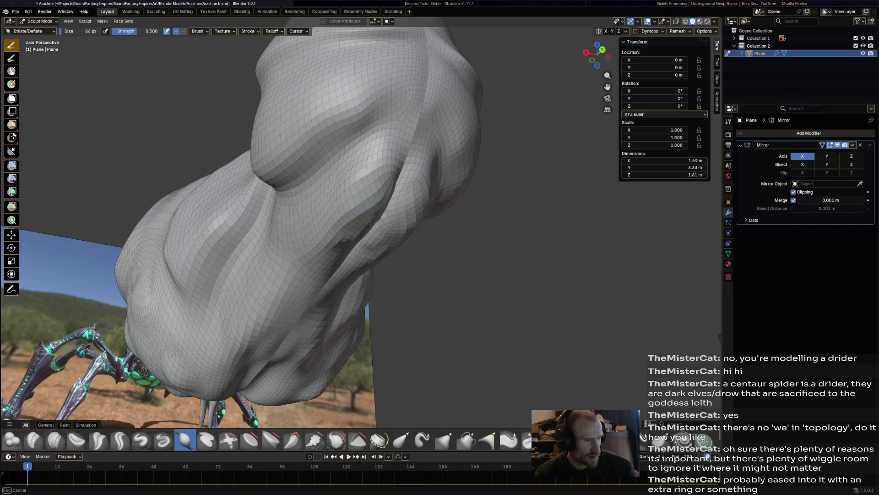
middle_click_drag(320, 229, 367, 220)
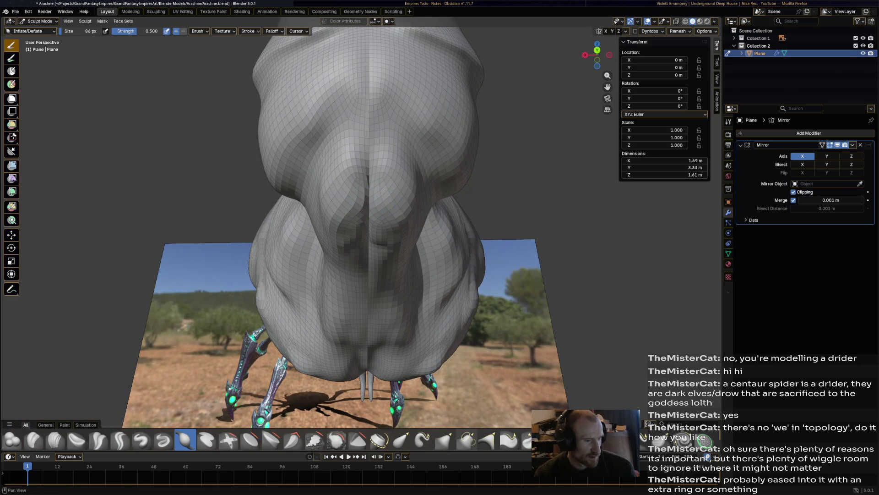
left_click(336, 439)
mouse_move(381, 177)
left_mouse_down()
mouse_move(369, 240)
mouse_move(376, 228)
left_mouse_up()
middle_click_drag(376, 229, 431, 197)
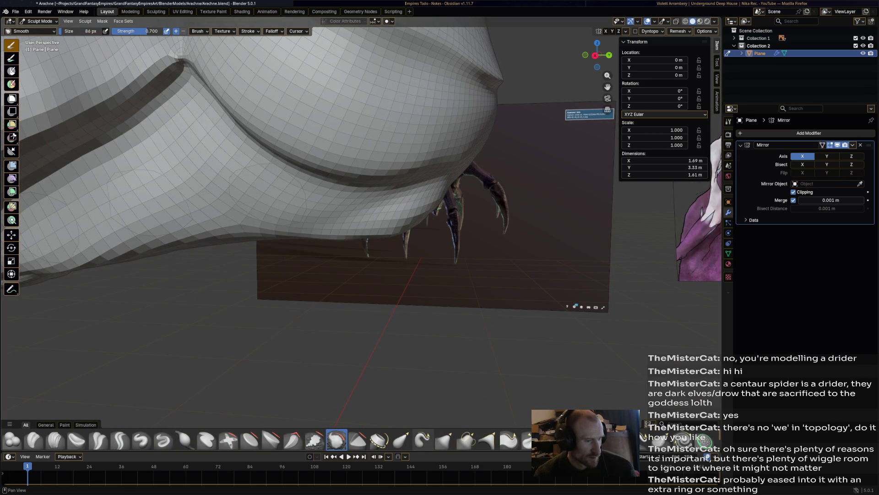
Reshape the ridge and the crease near the legs with Elastic Grab, discarding a Snake Hook pull.
left_click(422, 440)
mouse_move(422, 157)
left_mouse_down()
mouse_move(424, 147)
mouse_move(432, 171)
left_mouse_up()
key("ctrl+z")
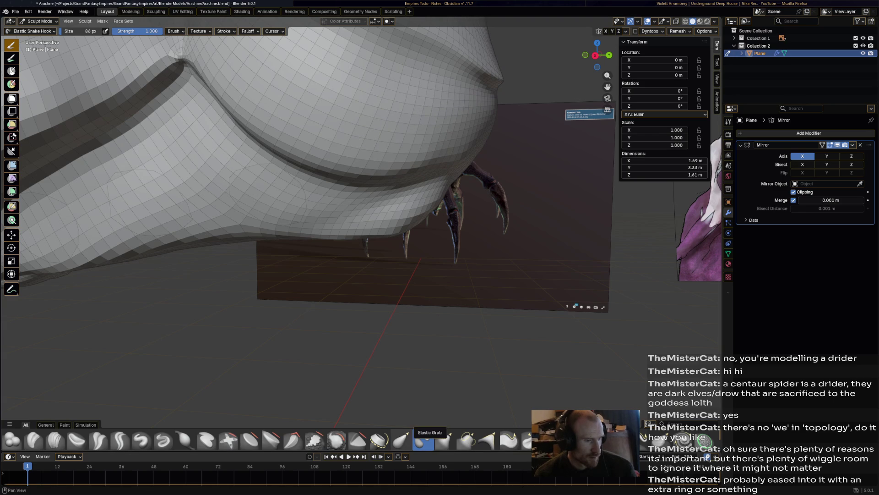
left_click(401, 440)
mouse_move(415, 160)
left_mouse_down()
mouse_move(438, 173)
mouse_move(353, 179)
left_mouse_up()
left_click_drag(421, 170, 437, 170)
Review the abdomen underside and save Arachne.blend.
scroll(353, 196, "down", 4)
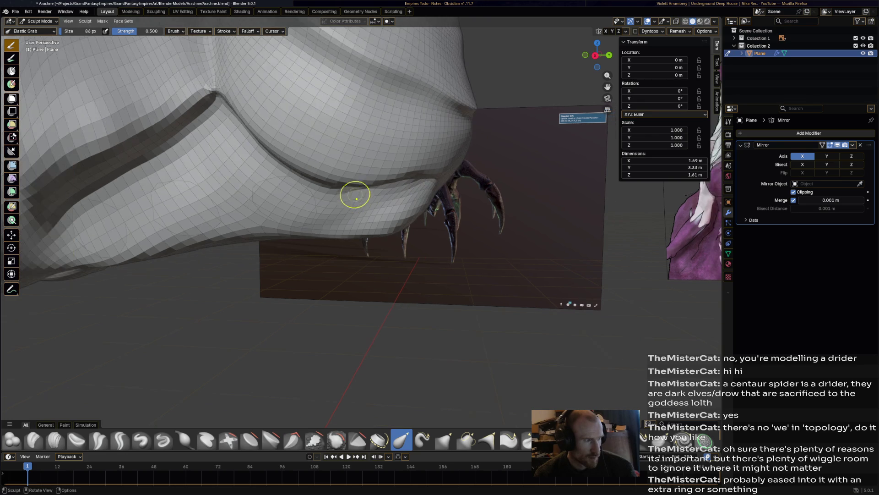
scroll(338, 190, "up", 3)
scroll(359, 214, "down", 5)
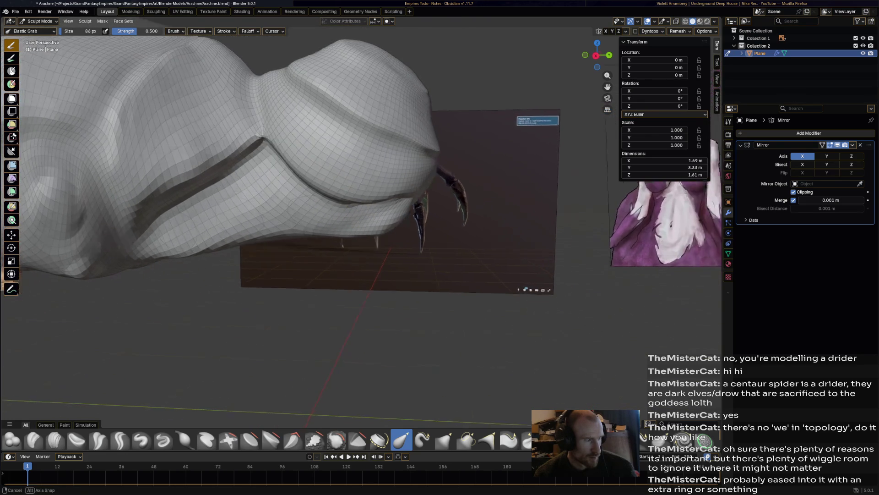
mouse_move(309, 215)
middle_mouse_down()
mouse_move(257, 188)
mouse_move(382, 236)
mouse_move(405, 229)
mouse_move(389, 197)
mouse_move(397, 193)
mouse_move(377, 220)
middle_mouse_up()
scroll(382, 236, "up", 6)
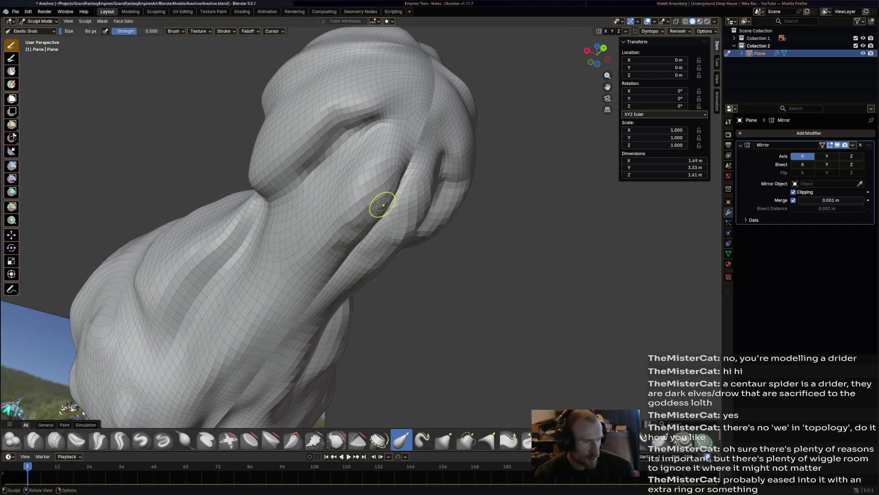
mouse_move(386, 190)
middle_mouse_down()
mouse_move(403, 181)
mouse_move(398, 209)
middle_mouse_up()
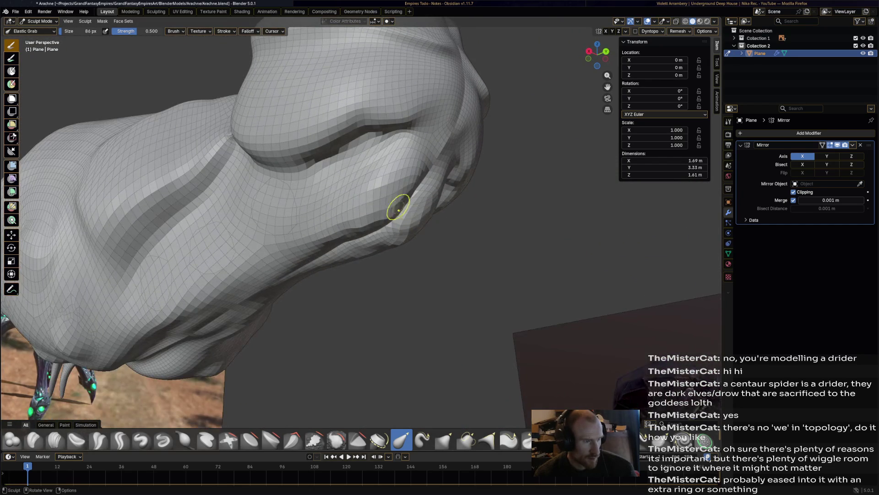
mouse_move(360, 230)
middle_mouse_down()
mouse_move(416, 232)
mouse_move(428, 220)
mouse_move(359, 241)
mouse_move(339, 206)
mouse_move(371, 234)
middle_mouse_up()
key("ctrl+s")
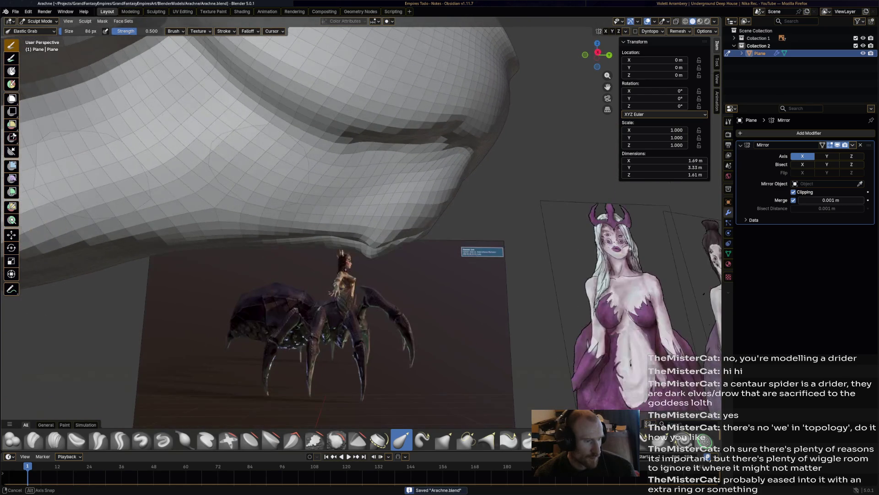
middle_click_drag(257, 173, 270, 190)
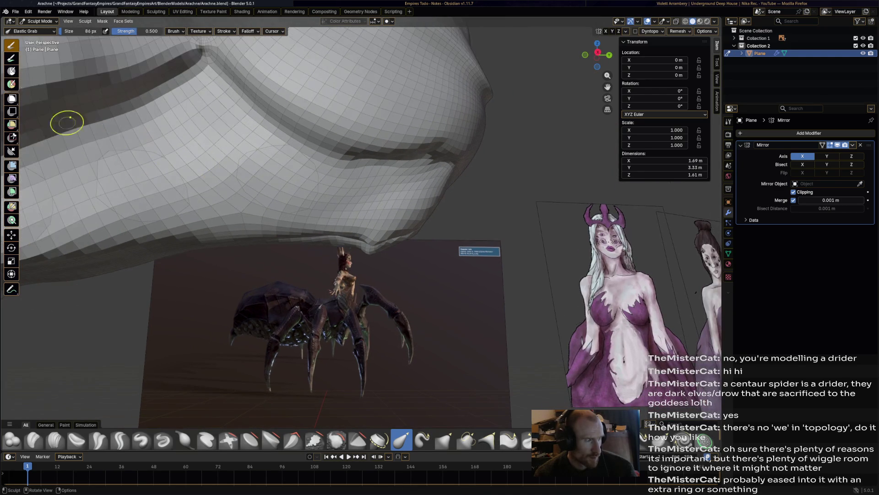
left_click(39, 21)
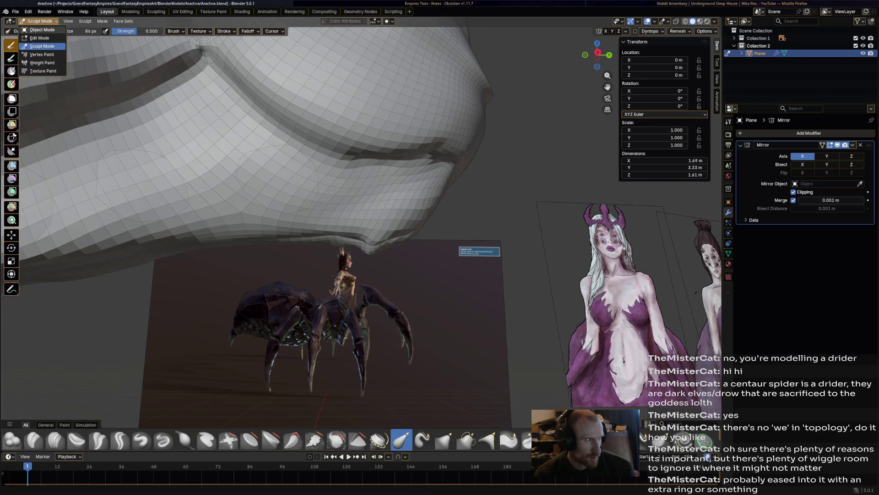
In Edit Mode, start a knife loop on the underside, then cancel it.
left_click(39, 38)
middle_click_drag(270, 190, 275, 192)
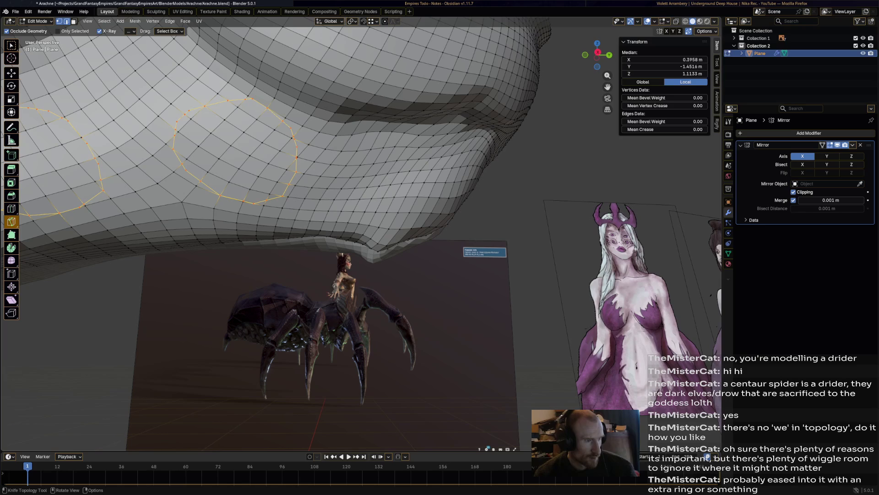
left_click(395, 146)
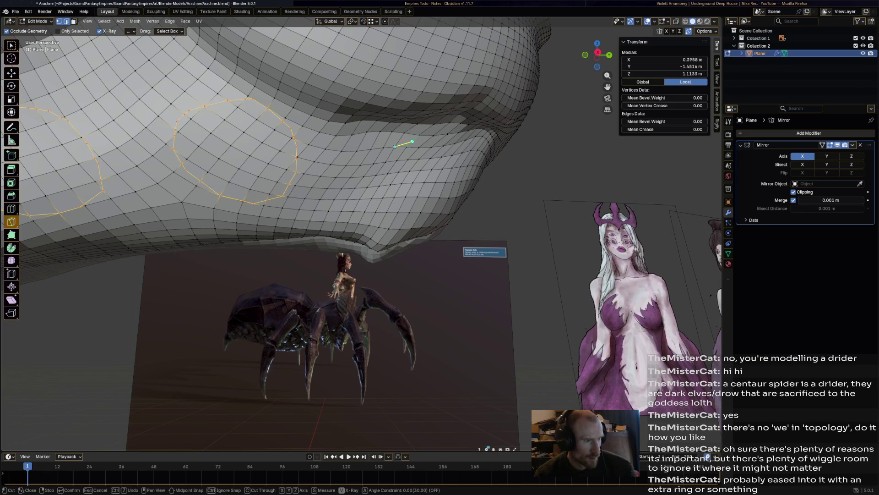
left_click(435, 142)
left_click(466, 183)
left_click(452, 207)
left_click(382, 222)
key("Escape")
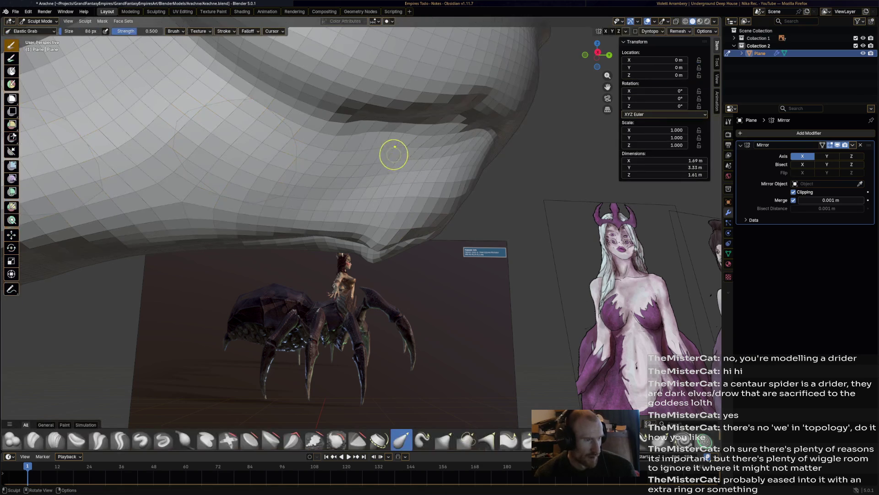
Cut a closed round knife loop beside the two existing loops, confirm it and save.
left_click(370, 148)
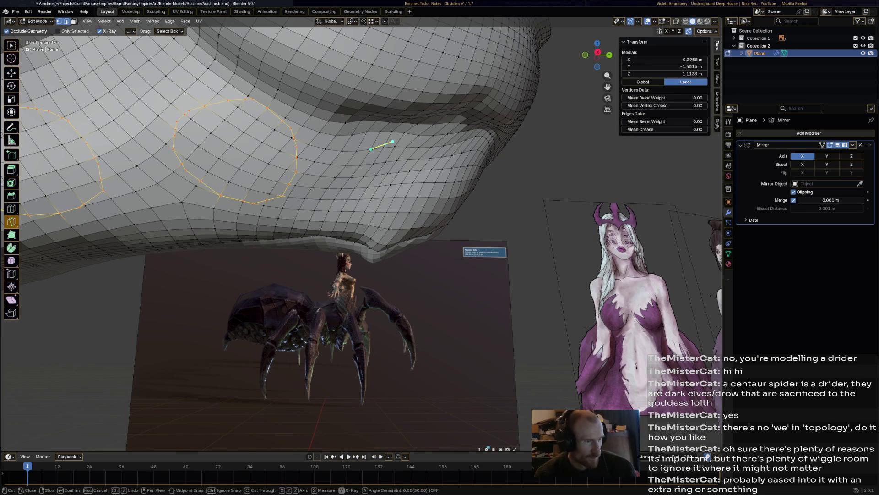
left_click(419, 135)
left_click(442, 140)
left_click(463, 152)
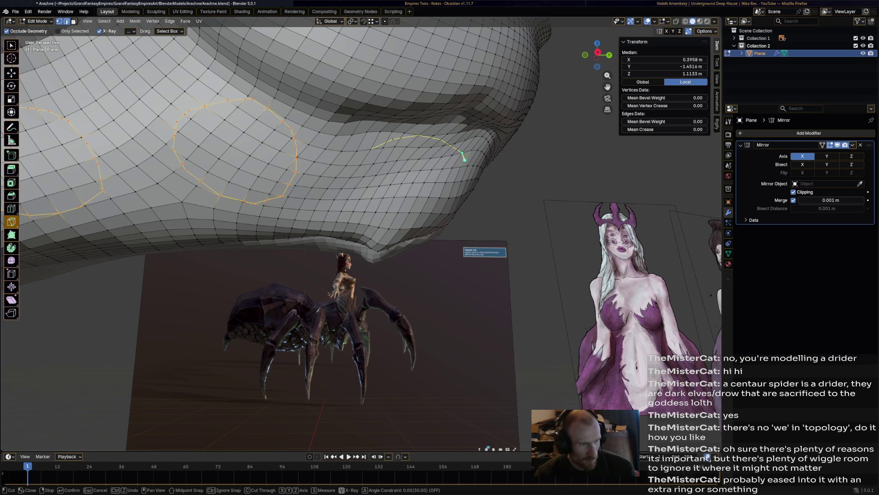
left_click(450, 213)
left_click(421, 225)
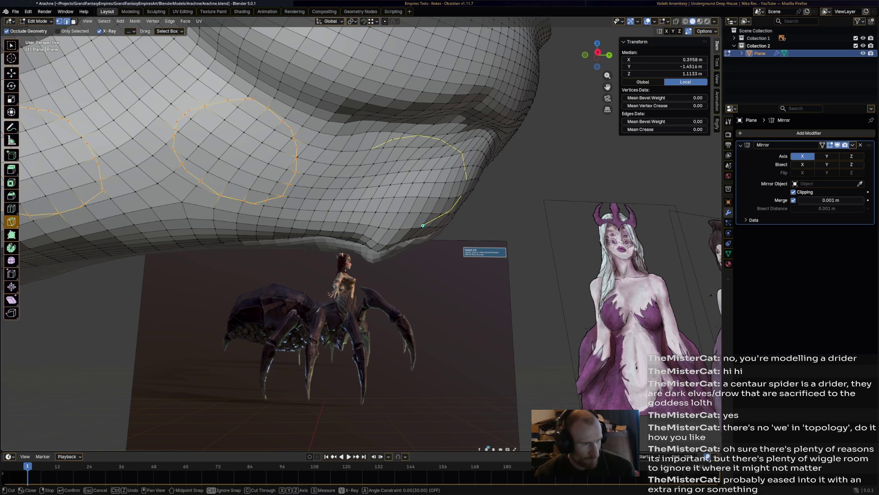
left_click(386, 231)
left_click(350, 195)
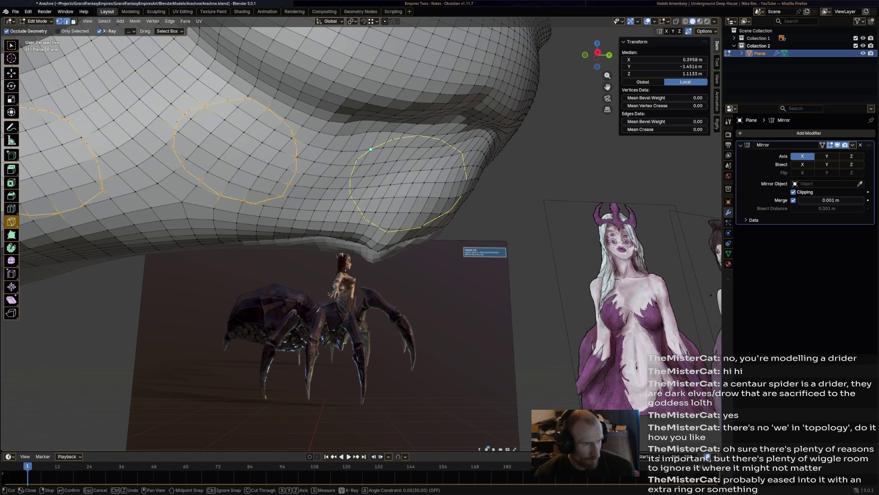
left_click(370, 148)
key("Return")
mouse_move(321, 229)
middle_mouse_down()
mouse_move(321, 183)
mouse_move(304, 218)
middle_mouse_up()
key("ctrl+s")
Knife small triangles across three loop corners, confirming each cut.
key("k")
left_click(304, 217)
left_click(315, 260)
key("Return")
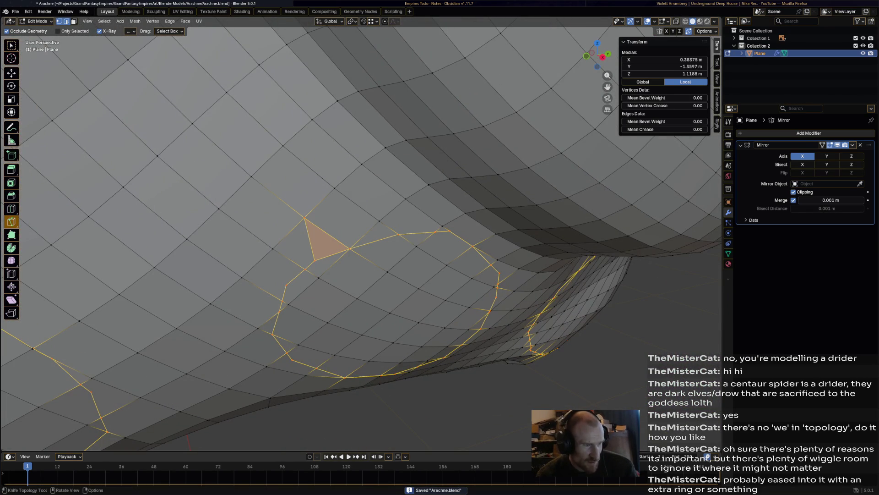
mouse_move(321, 238)
middle_mouse_down("shift")
mouse_move(223, 193)
mouse_move(179, 142)
middle_mouse_up("shift")
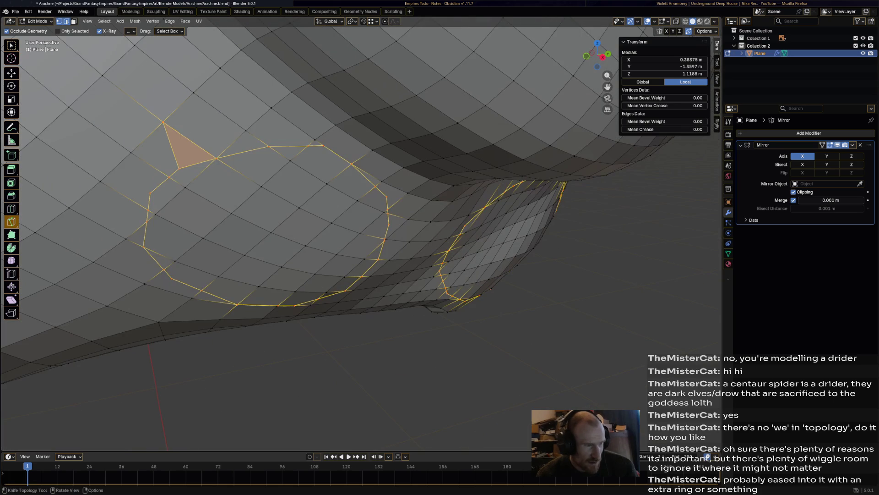
key("k")
left_click(407, 193)
key("Return")
key("k")
left_click(409, 219)
key("Return")
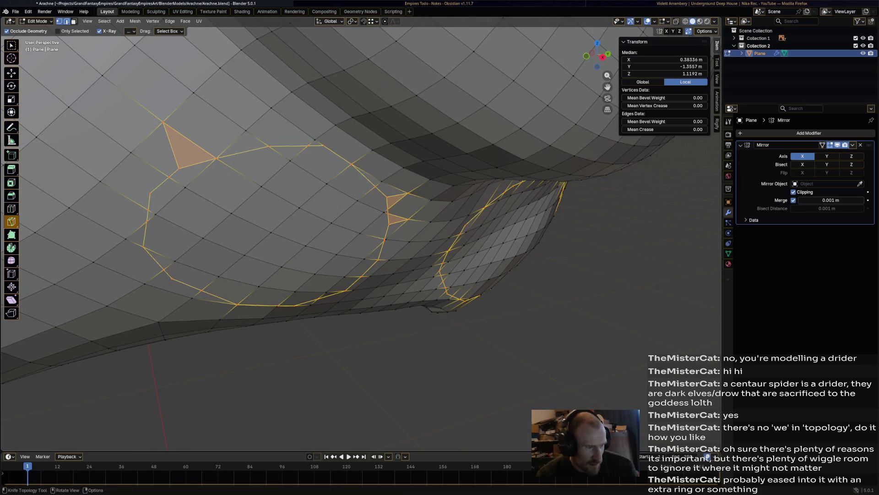
Tilt the view and knife two more corner triangles at the loops.
key("KP_8")
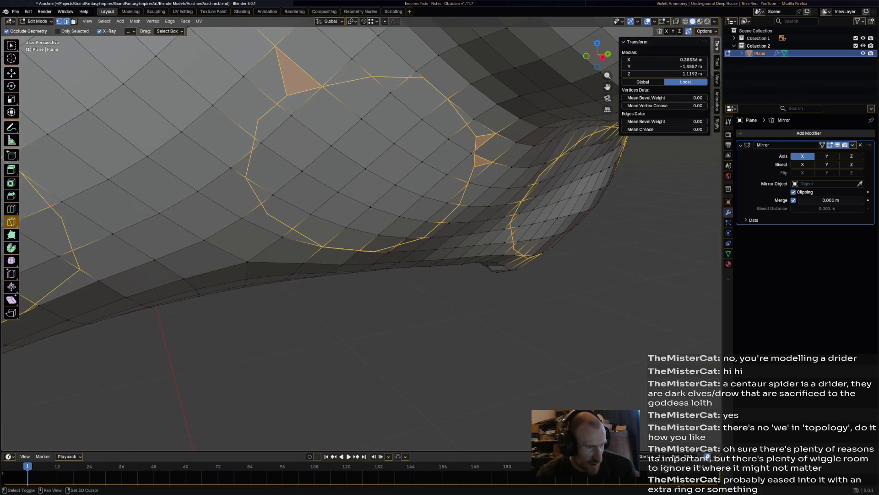
key("KP_8")
key("k")
left_click(246, 216)
left_click(270, 209)
key("Return")
key("k")
left_click(217, 103)
left_click(262, 118)
key("Return")
Orbit to face the cut loops and add a vertex above them to the selection.
scroll(348, 229, "down", 3)
mouse_move(348, 229)
middle_mouse_down()
mouse_move(384, 202)
mouse_move(439, 185)
middle_mouse_up()
scroll(348, 206, "up", 3)
middle_click_drag(348, 206, 330, 197)
left_click(349, 118, "shift")
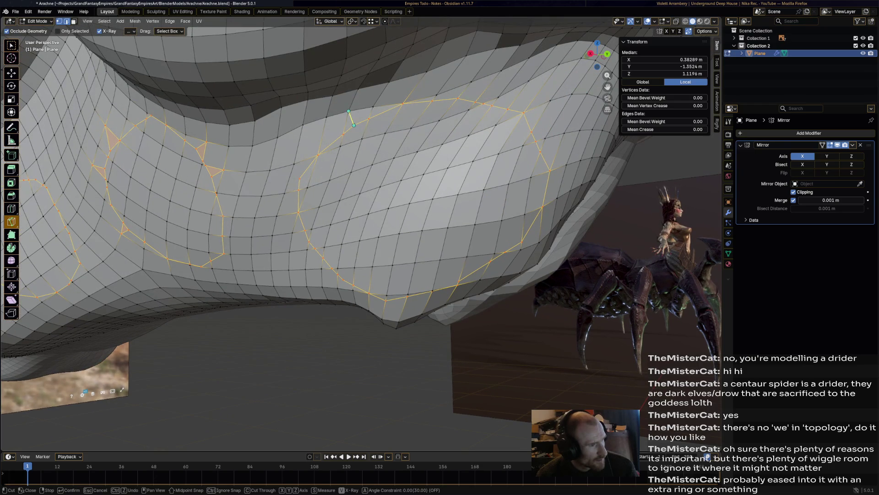
Knife-cut a new edge across one round loop on the abdomen's underside.
middle_click_drag(348, 206, 316, 211)
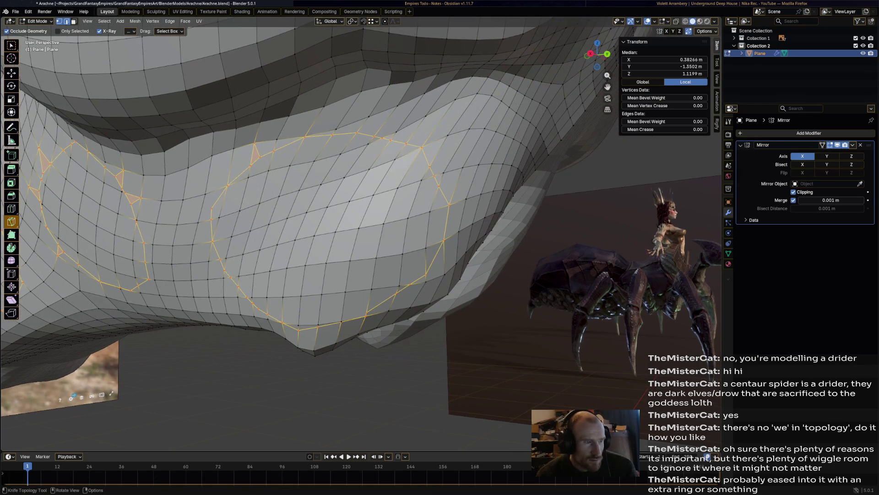
middle_click_drag(315, 211, 334, 193)
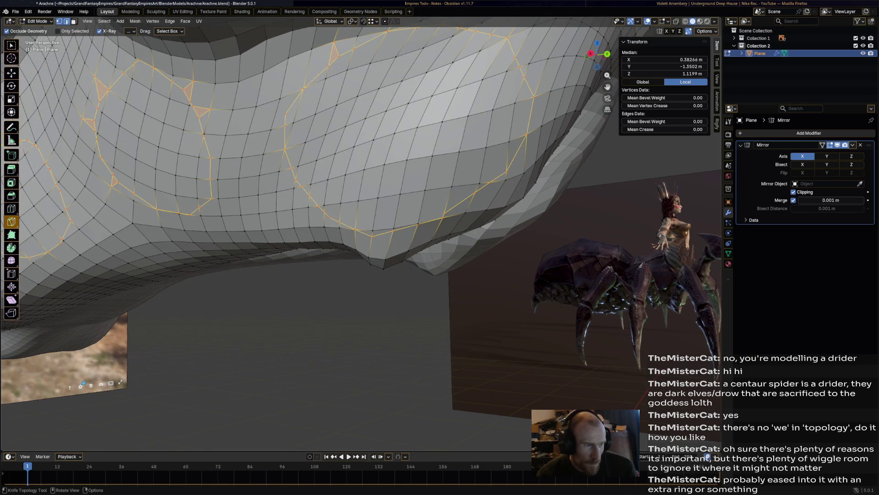
middle_click_drag(335, 193, 289, 200)
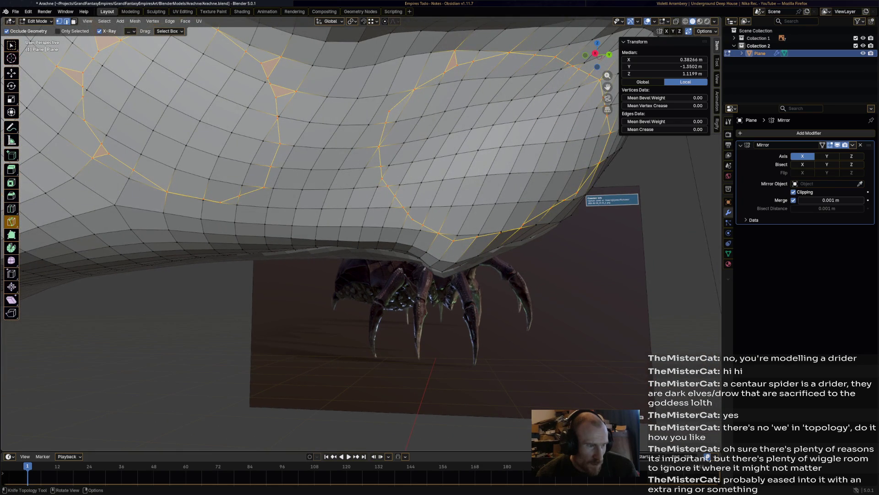
left_click(402, 218)
left_click(412, 228)
key("Return")
key("k")
key("Return")
Cut small triangular and thin faces along the loop boundaries from new angles.
middle_click_drag(386, 95, 316, 120)
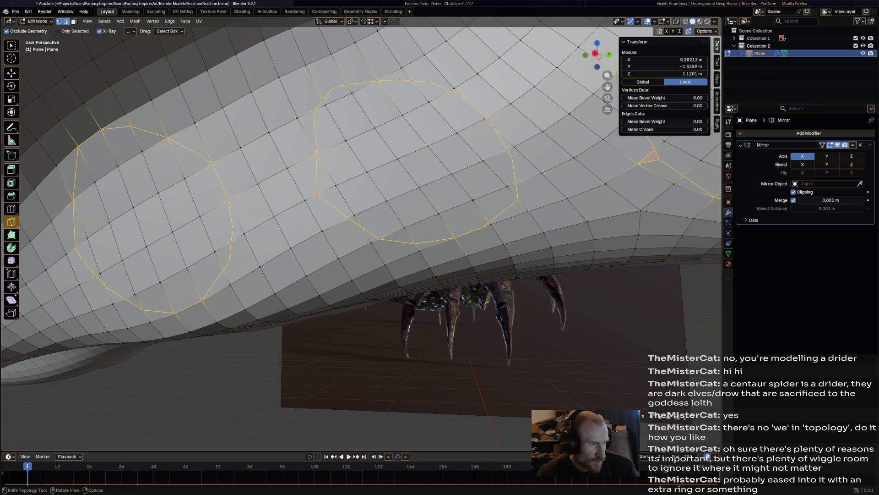
left_click(338, 72, "shift")
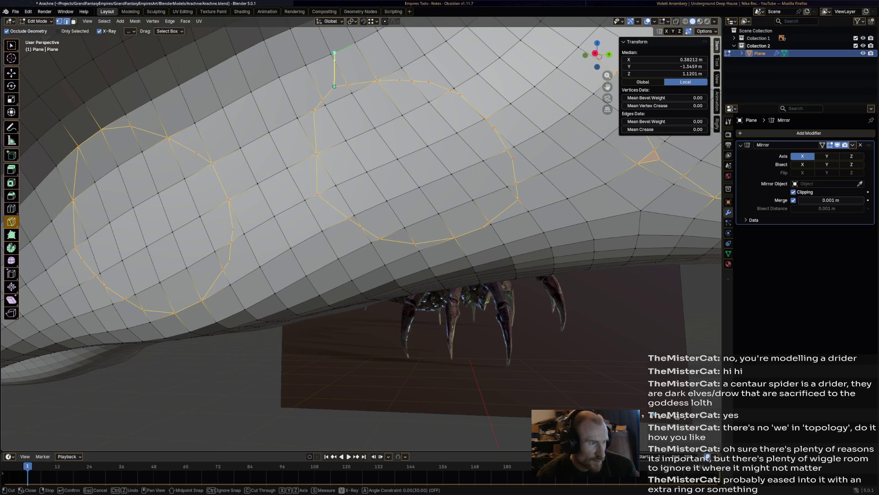
left_click(427, 69, "shift")
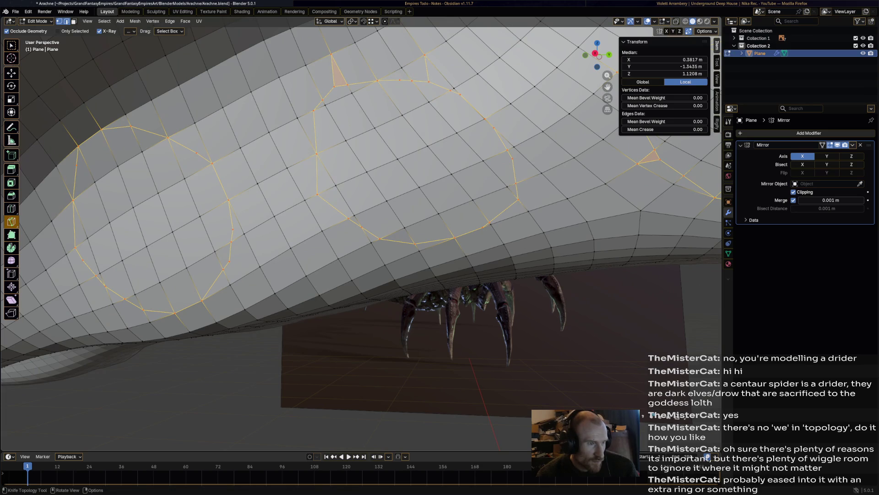
left_click(512, 159)
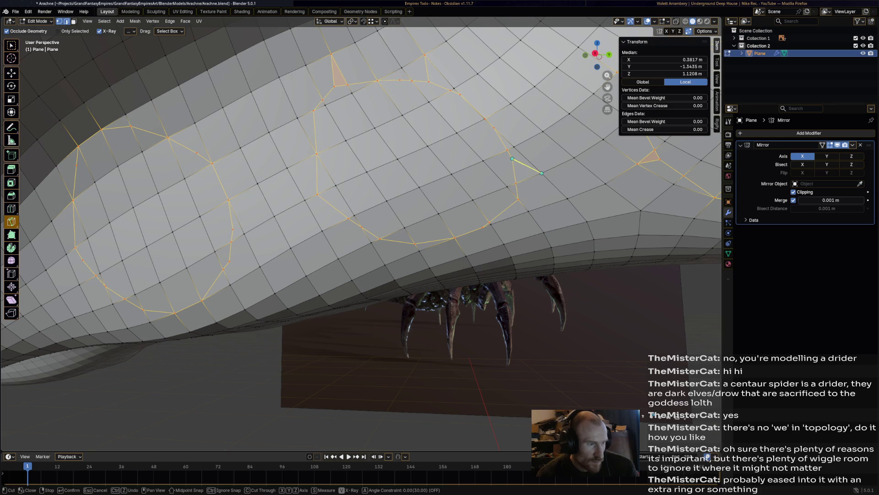
key("Escape")
middle_click_drag(542, 173, 591, 169)
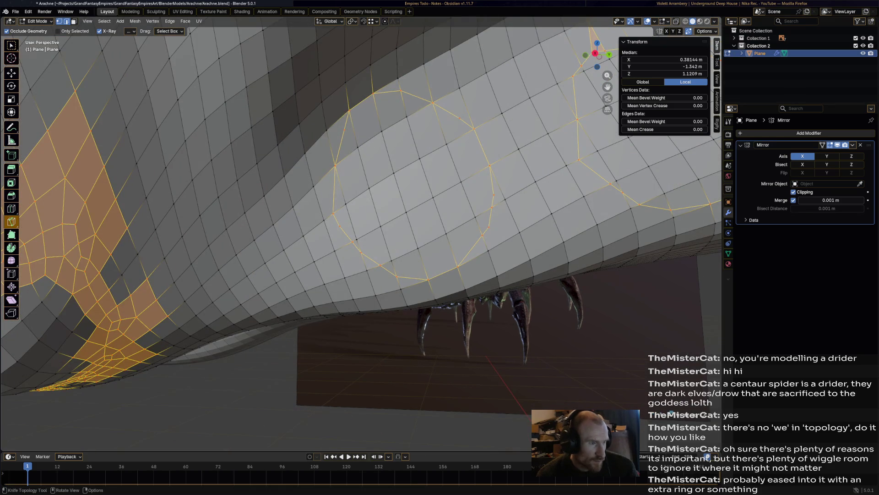
left_click(456, 105, "shift")
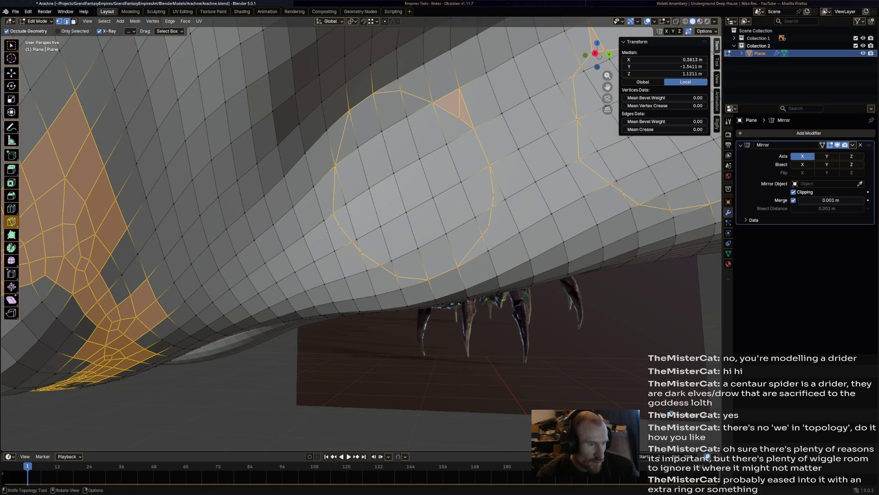
left_click(493, 195)
left_click(504, 199)
key("Return")
Cut three more small triangles on the lower loops, then select the whole mesh.
left_click(503, 216, "shift")
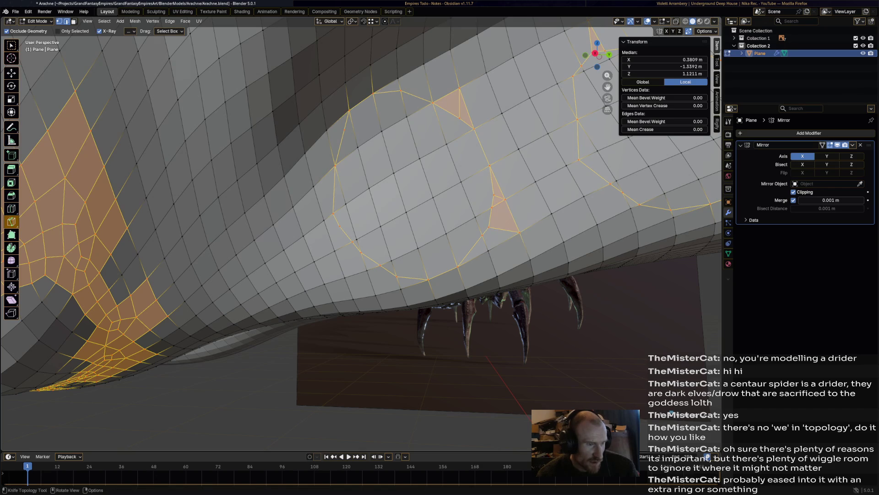
left_click(339, 226)
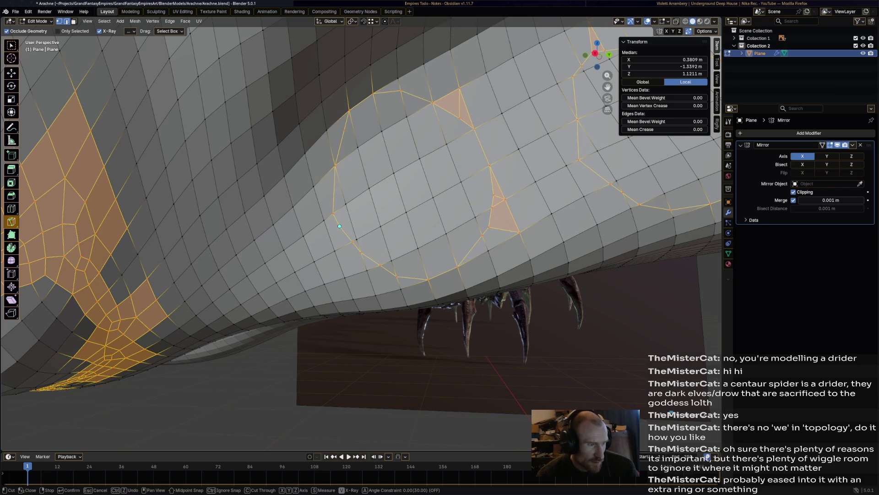
left_click(335, 250)
key("Return")
left_click(327, 130)
left_click(336, 165)
key("Return")
scroll(361, 219, "down", 5)
key("a")
scroll(362, 219, "down", 3)
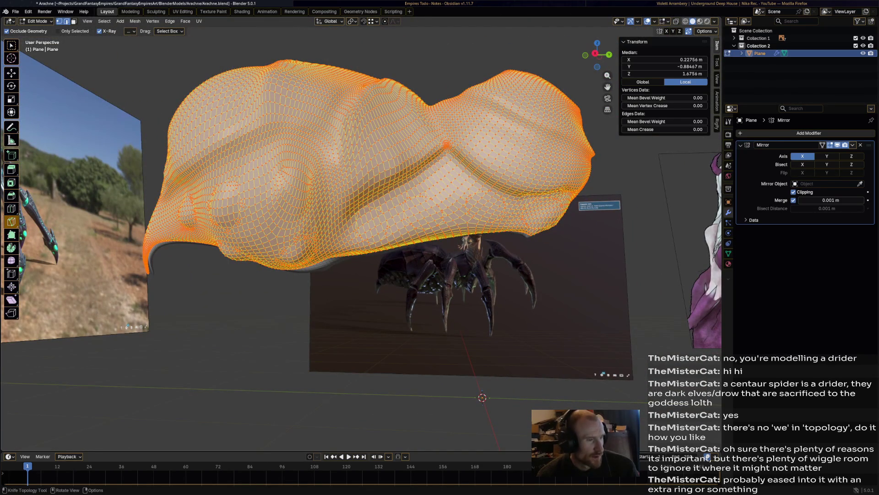
Switch to moving selections and save Arachne.blend.
key("shift+space")
key("g")
left_click(350, 148)
key("ctrl+s")
scroll(350, 148, "down", 4)
scroll(358, 206, "up", 10)
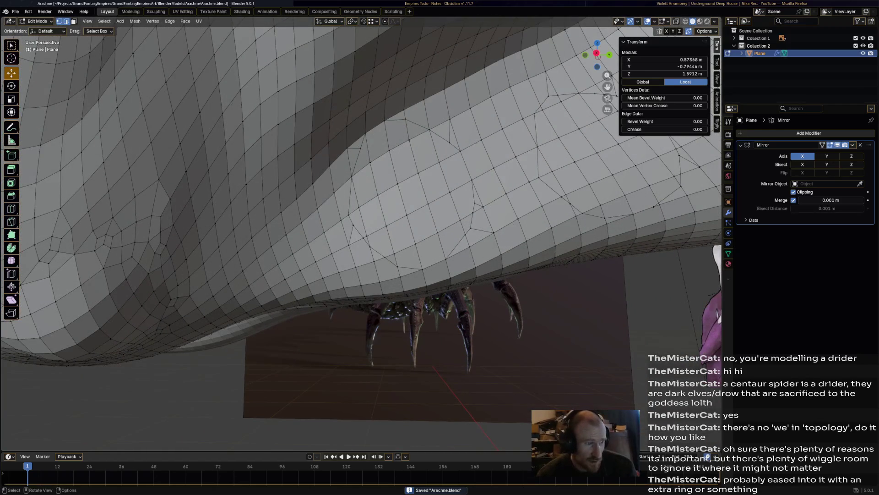
Select the eight faces inside one round loop and delete them to open a hole.
left_click(401, 199, "shift")
left_click(434, 183, "shift")
left_click(404, 161, "shift")
left_click(383, 174, "shift")
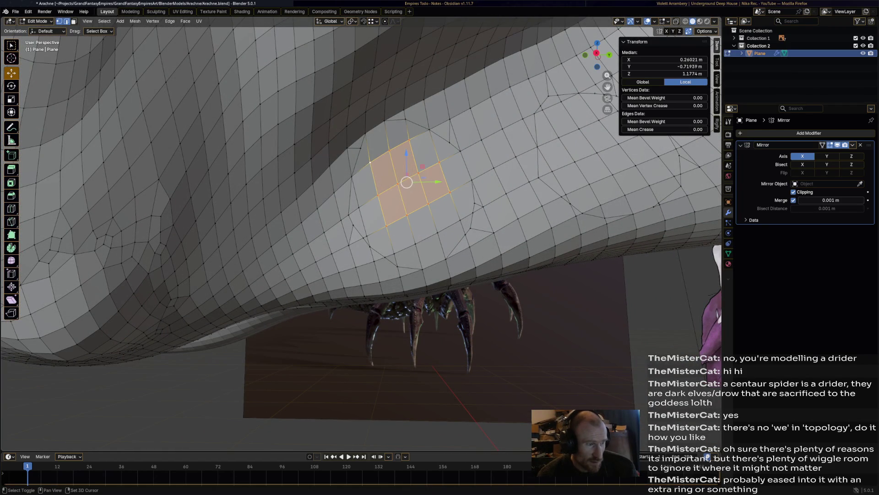
left_click(372, 216, "shift")
left_click(395, 240, "shift")
left_click(419, 227, "shift")
left_click(457, 214, "shift")
key("x")
left_click(428, 220)
Select the next patch of faces beside the new hole.
middle_click_drag(428, 220, 361, 201)
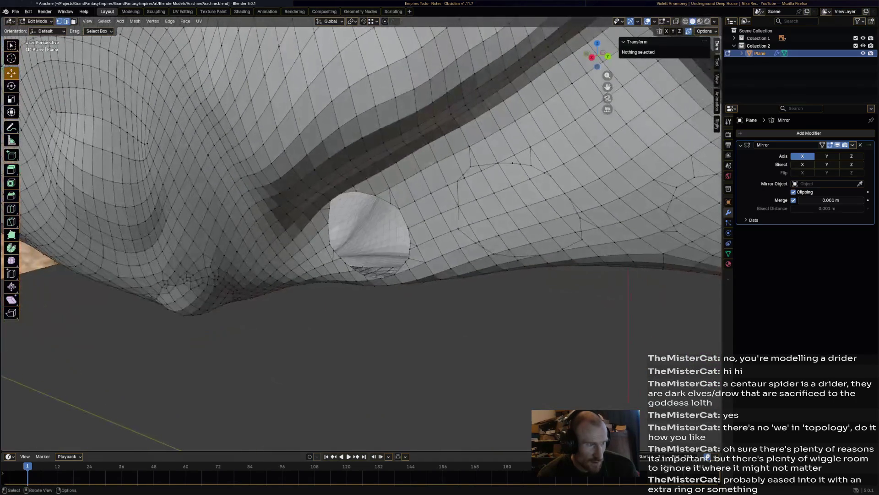
left_click(507, 210)
middle_click_drag(506, 210, 482, 189)
mouse_move(482, 189)
left_mouse_down()
mouse_move(500, 206)
mouse_move(531, 202)
left_mouse_up()
left_click(489, 147, "shift")
left_click(474, 155, "shift")
left_click(479, 201, "shift")
left_click(491, 209, "shift")
left_click(524, 213, "shift")
left_click(545, 204, "shift")
left_click(580, 202, "shift")
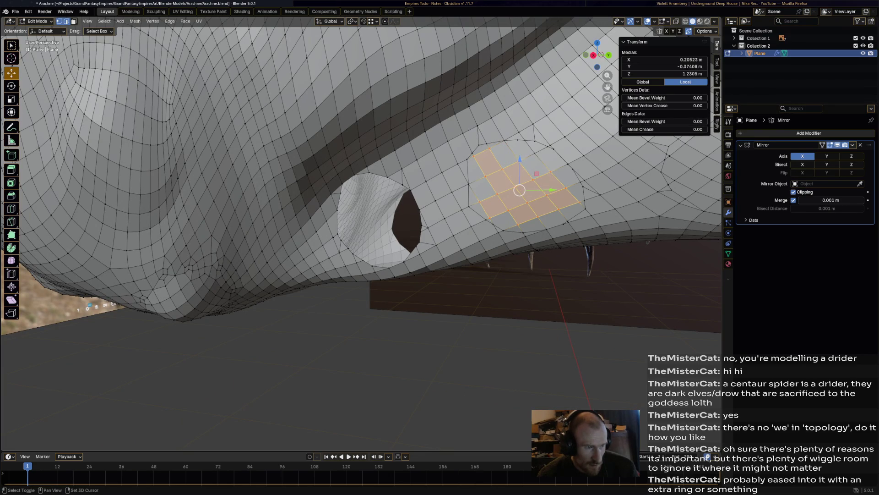
Delete the selected face patch, then select the faces inside the next round loop.
key("x")
left_click(532, 195)
middle_click_drag(531, 195, 490, 227)
left_click(481, 197)
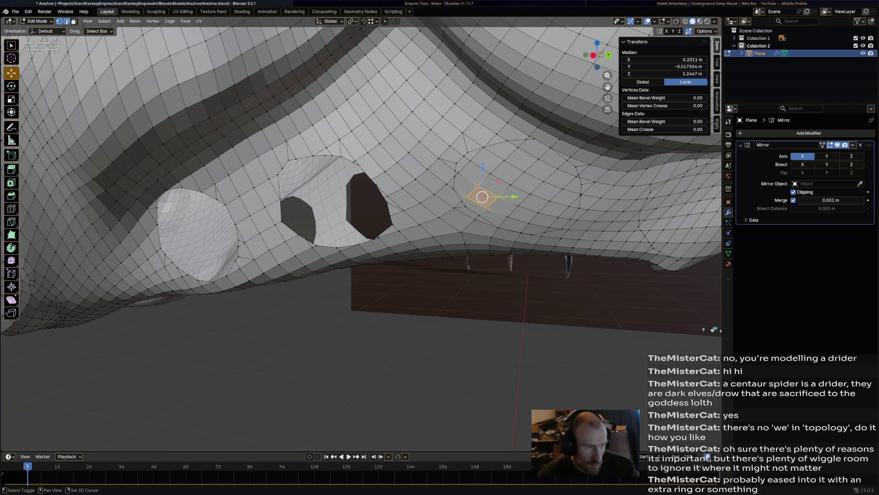
left_click(472, 170, "shift")
left_click(522, 153, "shift")
left_click(515, 162, "shift")
left_click(502, 183, "shift")
left_click(502, 206, "shift")
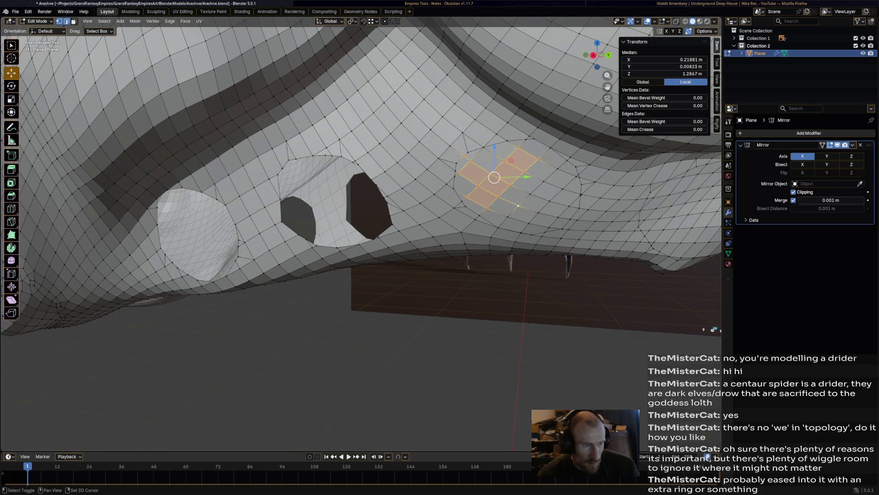
left_click(526, 209, "shift")
left_click(522, 192, "shift")
left_click(543, 202, "shift")
left_click(540, 182, "shift")
left_click(554, 173, "shift")
left_click(561, 186, "shift")
left_click(567, 204, "shift")
left_click(552, 215, "shift")
Delete that loop's faces and undo the deletion to rework the selection.
key("x")
left_click(518, 224)
mouse_move(518, 224)
middle_mouse_down()
mouse_move(412, 206)
mouse_move(298, 162)
middle_mouse_up()
key("ctrl+z")
key("x")
left_click(296, 161)
middle_click_drag(296, 161, 366, 165)
key("ctrl+z")
Box-select the loop's inner faces and add the faces along its left edge.
key("b")
left_click_drag(416, 139, 488, 182)
key("ctrl+z")
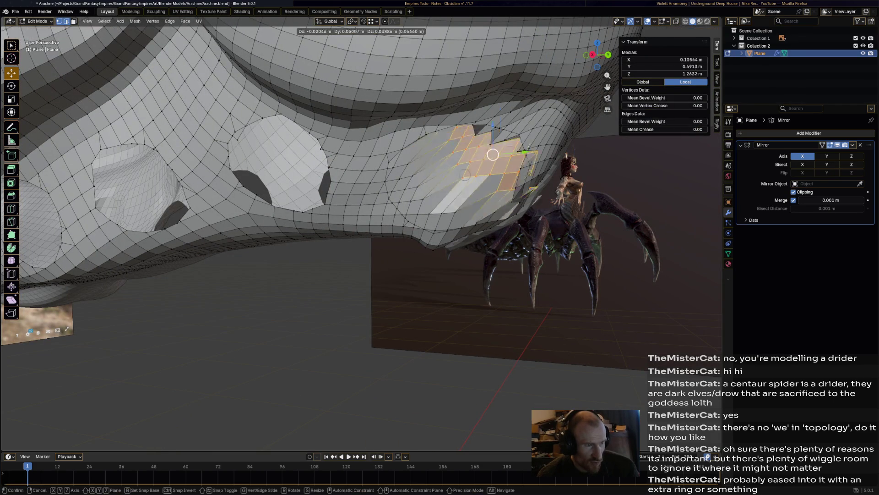
key("ctrl+shift+z")
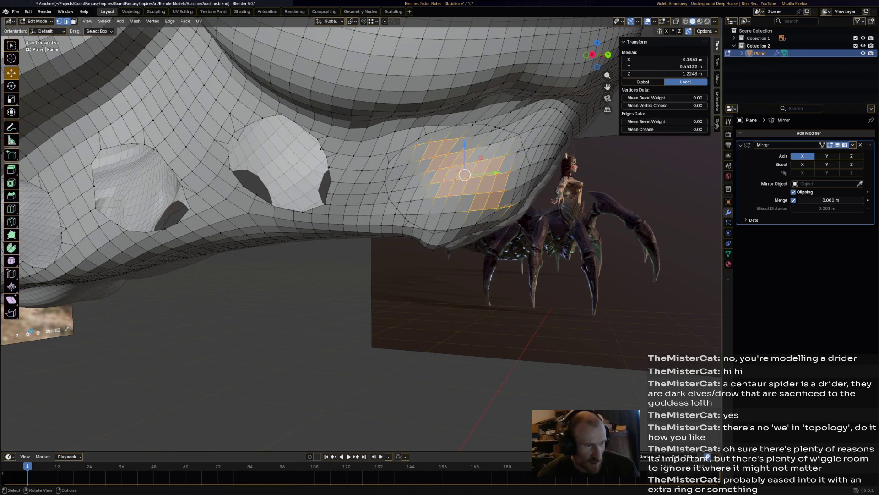
mouse_move(465, 174)
left_mouse_down()
mouse_move(477, 145)
mouse_move(470, 170)
left_mouse_up()
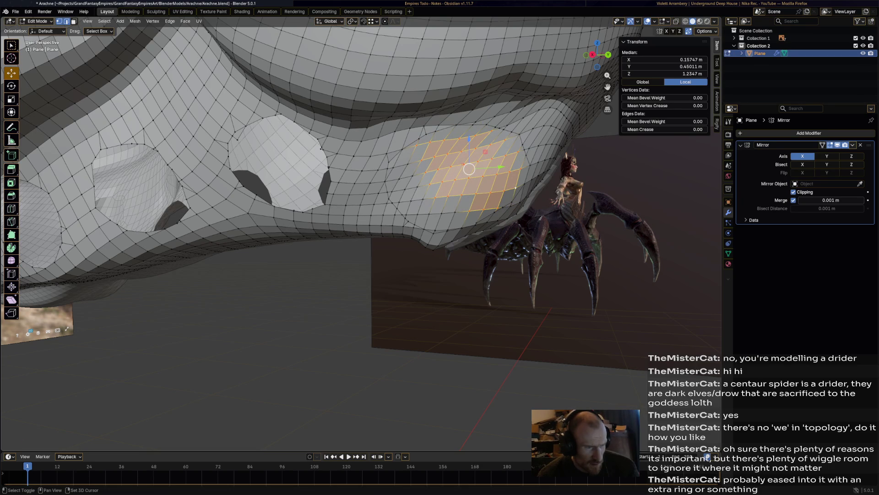
left_click(455, 213, "shift")
left_click(442, 213, "shift")
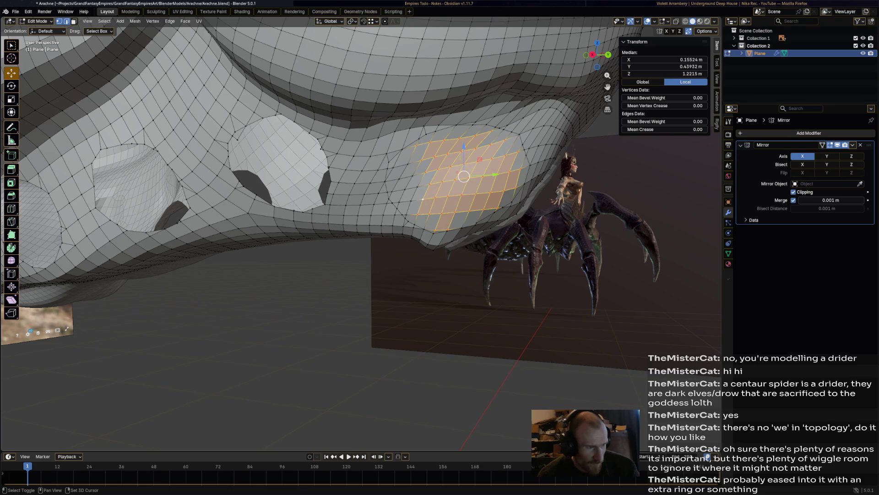
left_click(410, 171, "shift")
left_click(412, 190, "shift")
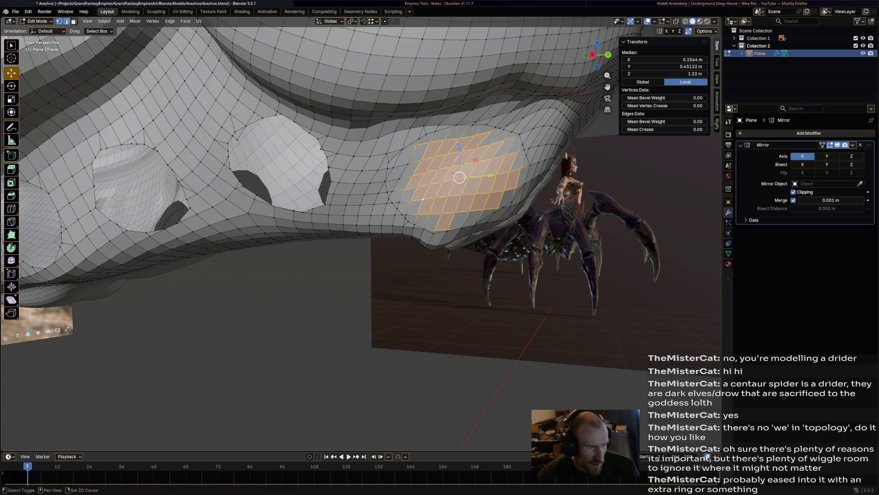
left_click(408, 164, "shift")
Delete the selected faces to open another hole and save Arachne.blend.
key("x")
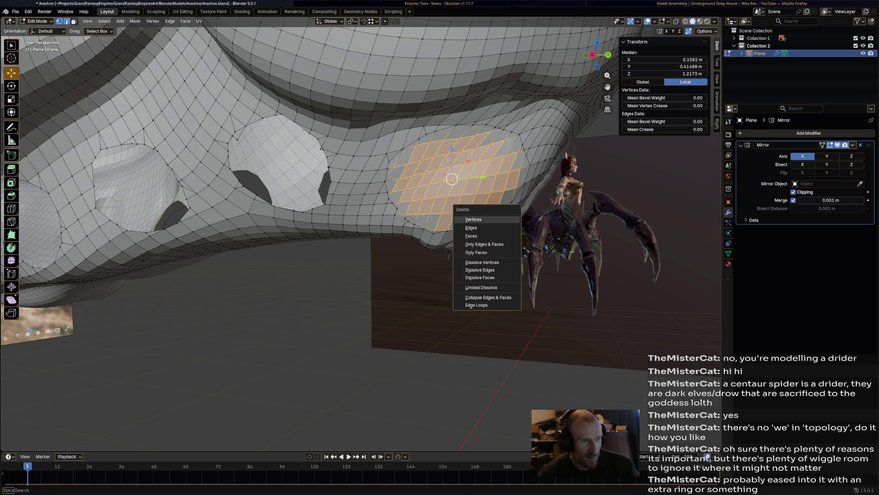
left_click(472, 235)
scroll(471, 235, "down", 8)
middle_click_drag(471, 234, 412, 224)
key("ctrl+s")
scroll(293, 187, "up", 5)
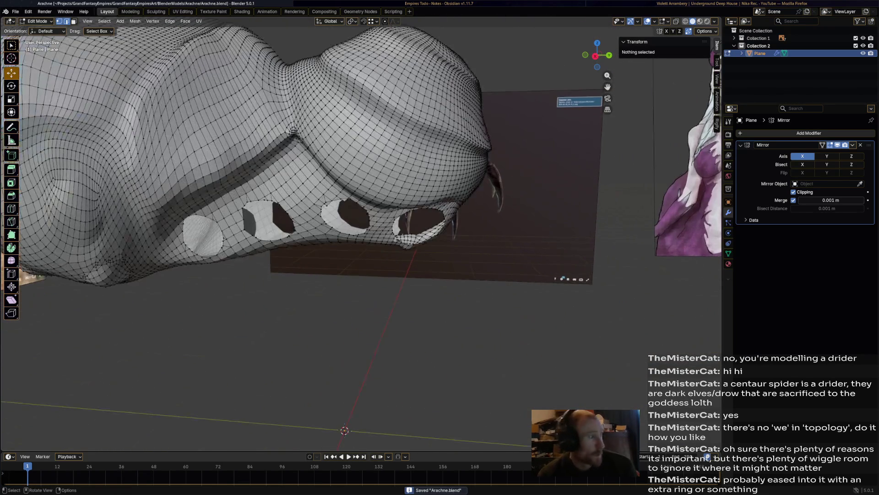
Select and delete the faces filling the large right-hand hole.
mouse_move(293, 188)
middle_mouse_down()
mouse_move(357, 178)
mouse_move(325, 183)
mouse_move(349, 191)
mouse_move(339, 174)
middle_mouse_up()
left_click(323, 187, "alt")
key("ctrl+z")
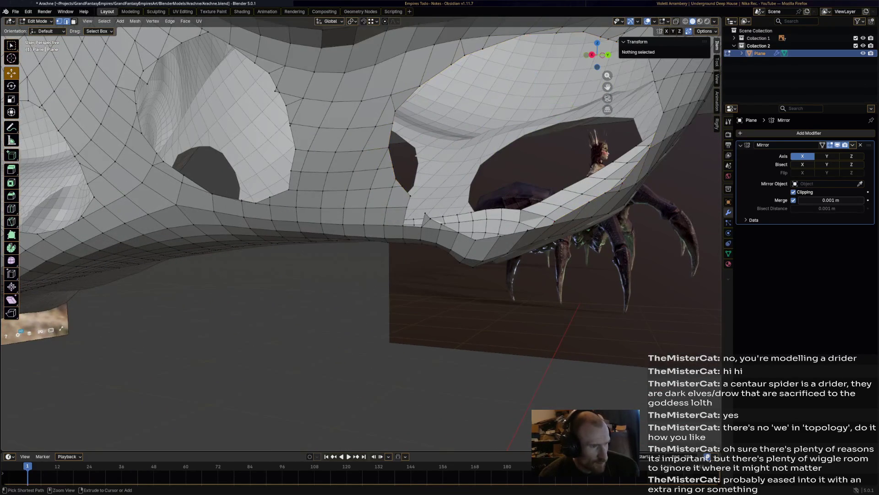
key("ctrl+z")
key("x")
left_click(429, 217)
Extrude a selected region of the mesh outward, then switch to the YouTube page.
key("ctrl+z")
mouse_move(362, 229)
middle_mouse_down()
mouse_move(339, 211)
mouse_move(306, 224)
mouse_move(348, 215)
mouse_move(398, 180)
mouse_move(372, 271)
mouse_move(210, 271)
mouse_move(183, 293)
mouse_move(183, 251)
middle_mouse_up()
key("e")
left_click(302, 227)
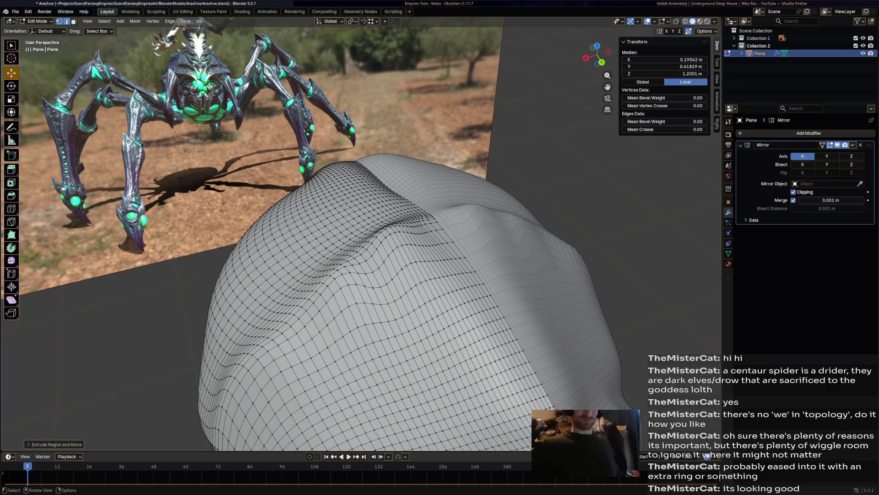
key("alt+Tab")
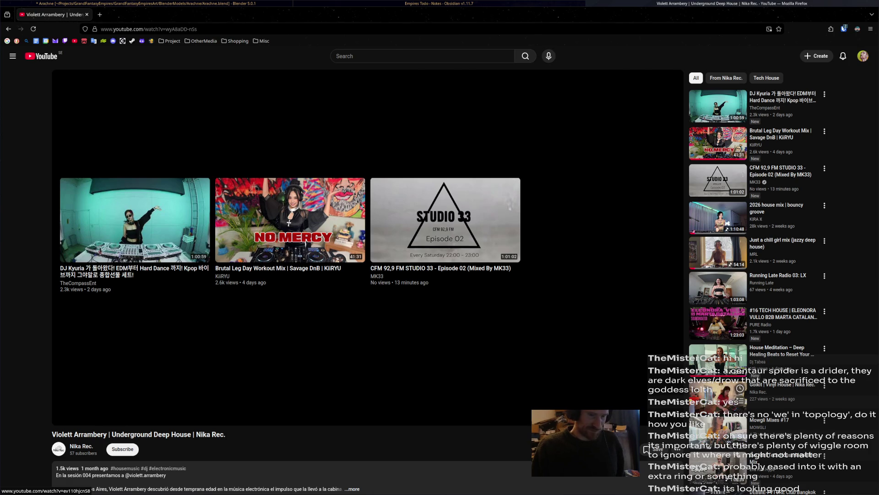
Play the suggested vinyl house video, then search YouTube for 'skyrim ambient music'.
left_click(719, 397)
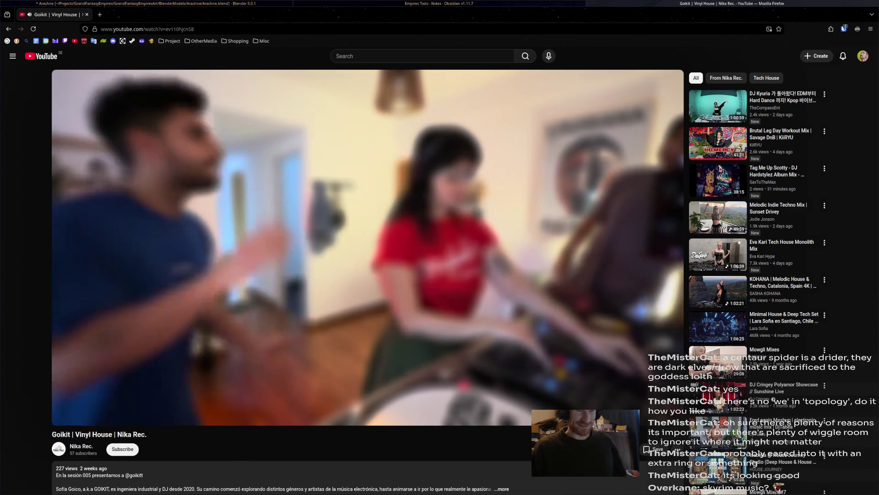
key("slash")
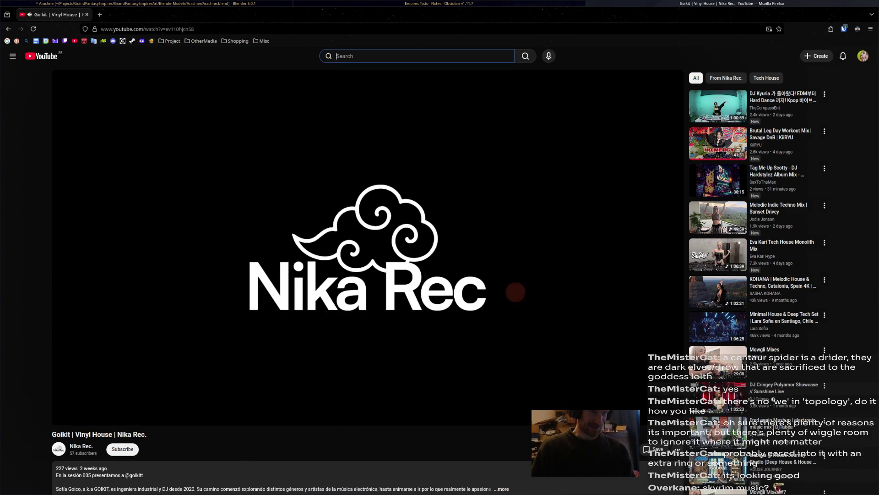
type("sky")
key("Down")
key("Down")
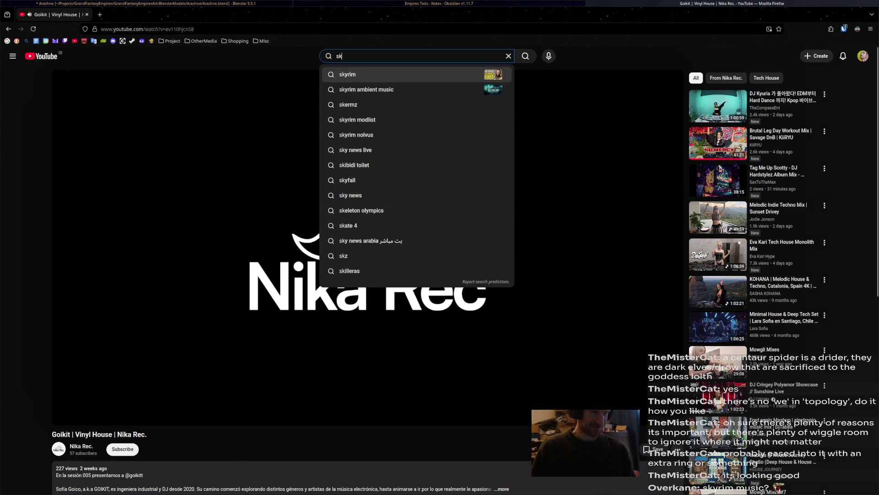
key("Return")
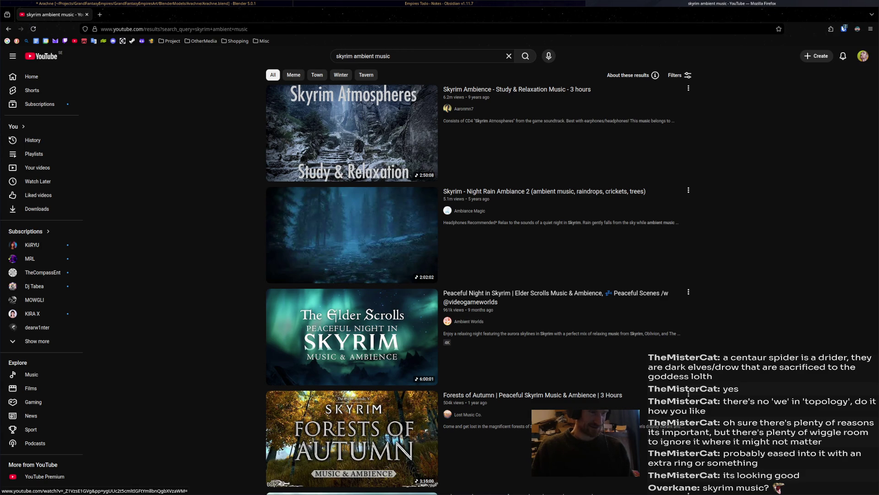
Open the first Skyrim Ambience result, go back, and browse the skyrim ambient music results.
key("Return")
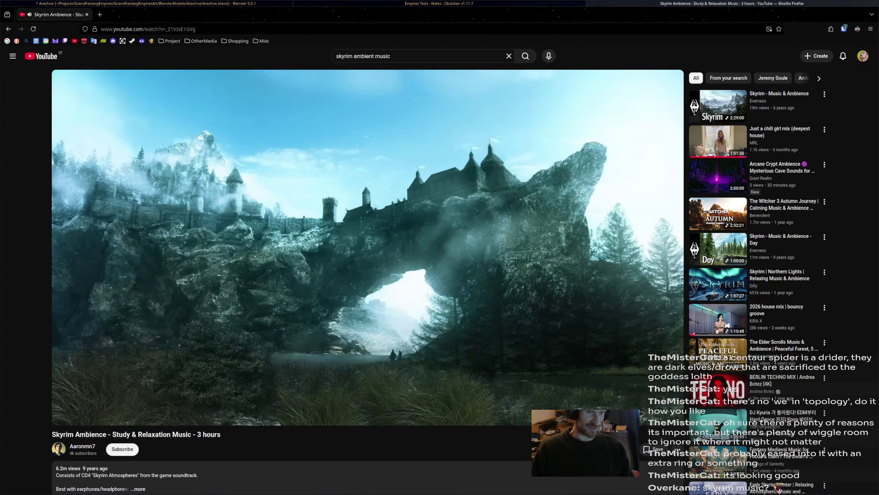
left_click(8, 28)
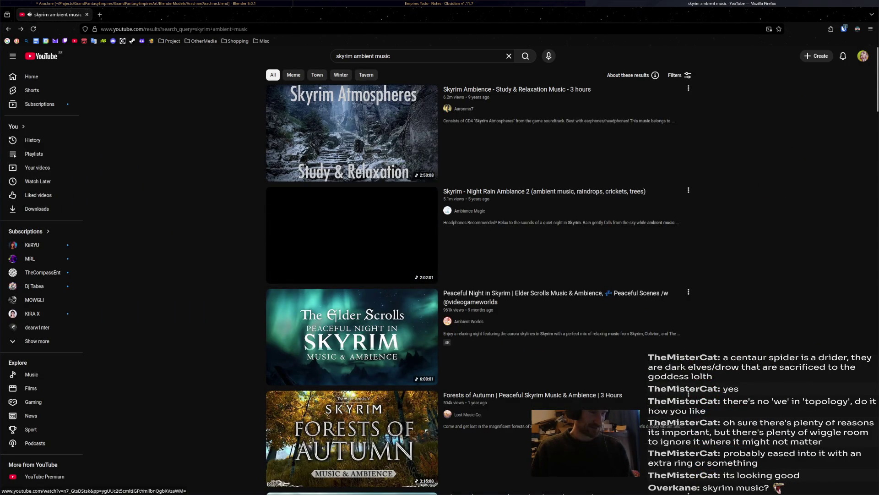
scroll(664, 412, "down", 5)
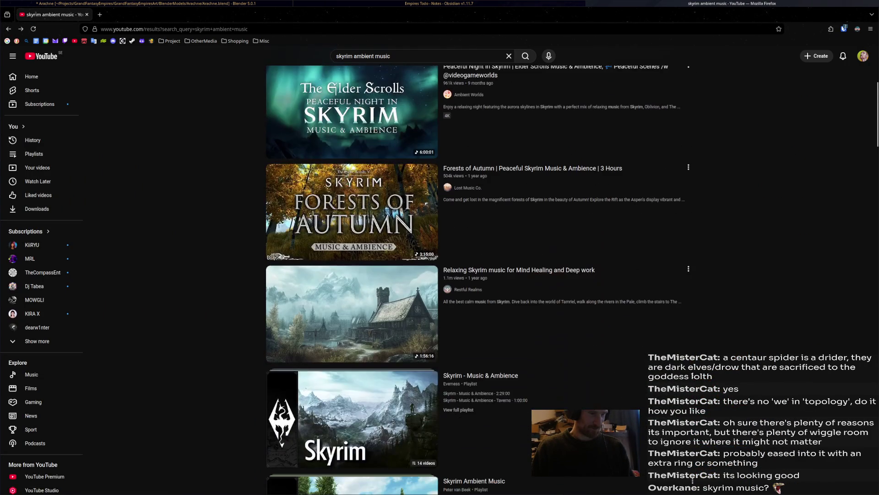
scroll(689, 394, "down", 7)
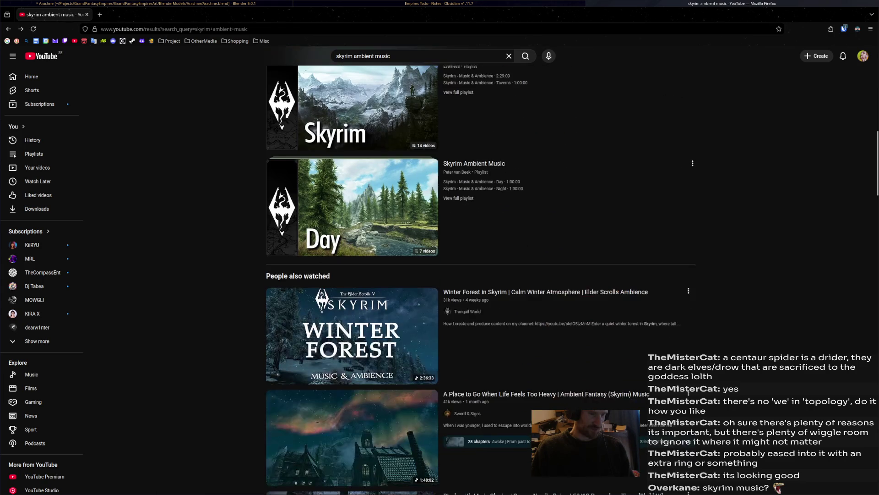
scroll(689, 392, "down", 6)
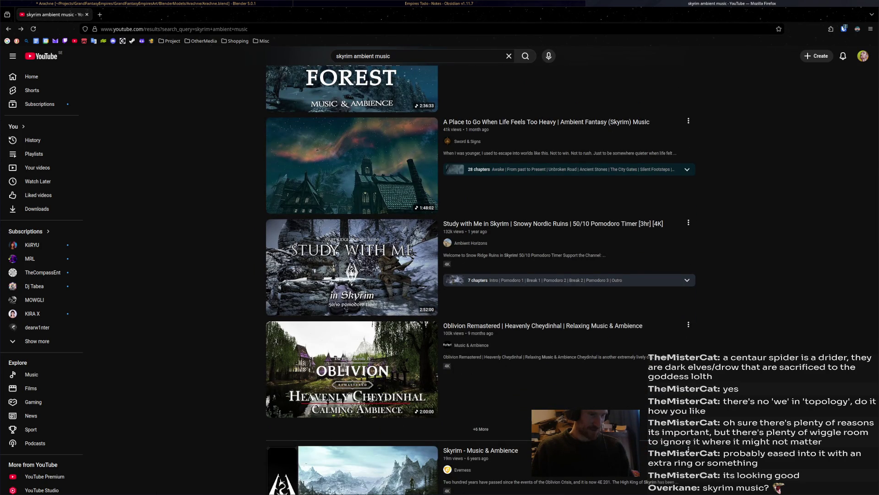
scroll(689, 394, "down", 4)
scroll(689, 393, "down", 4)
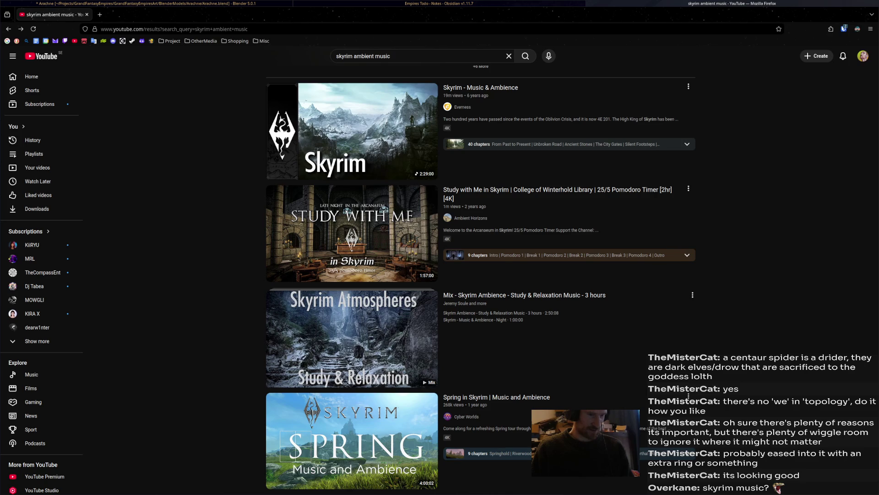
scroll(688, 395, "down", 6)
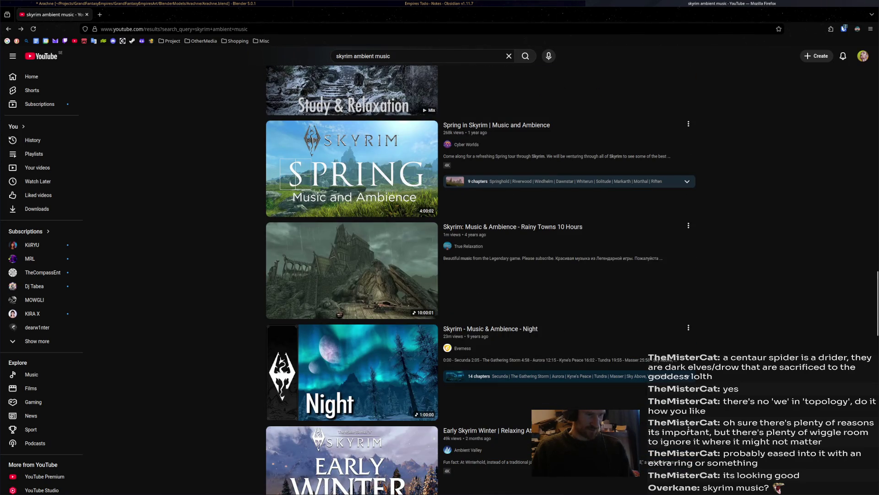
scroll(688, 376, "down", 4)
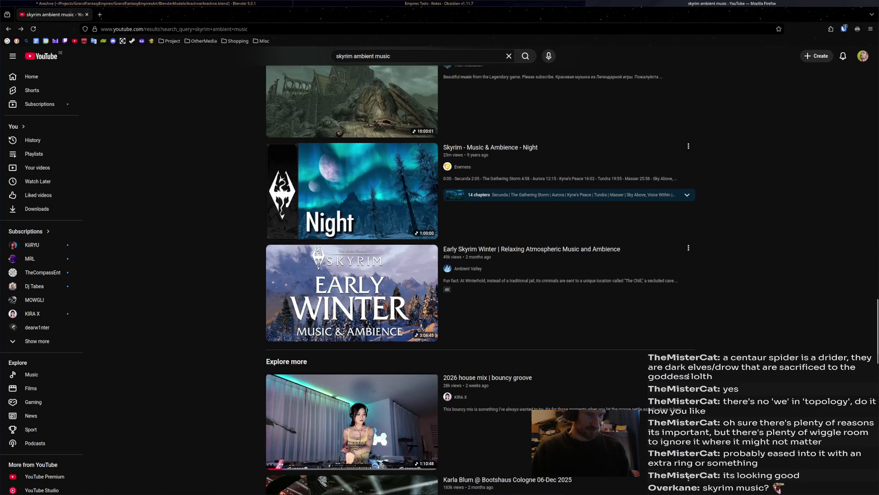
scroll(688, 375, "up", 20)
scroll(689, 372, "up", 13)
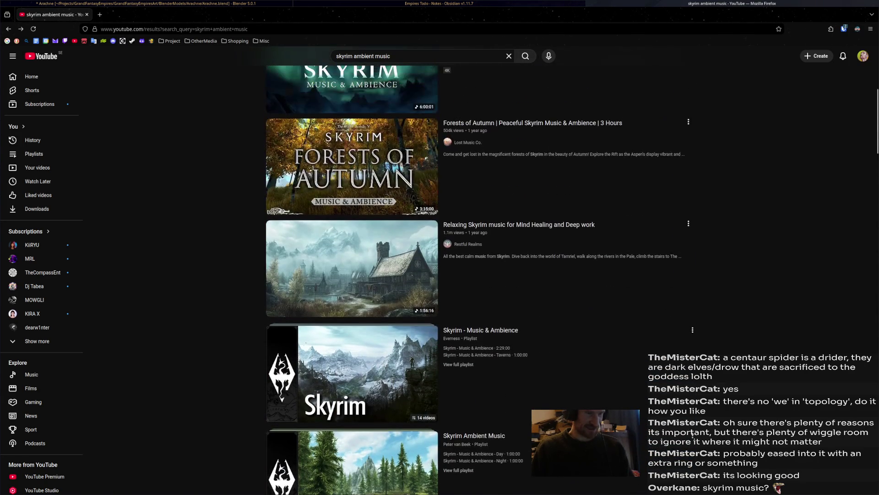
scroll(689, 402, "up", 4)
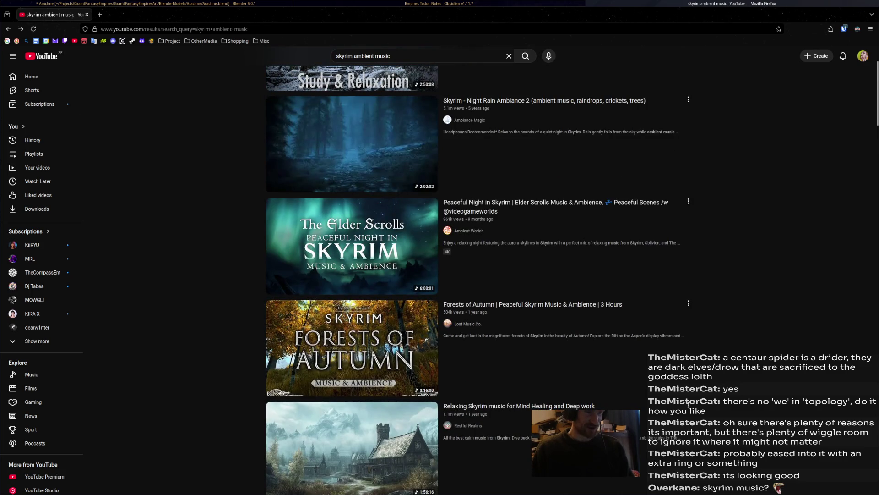
scroll(688, 402, "up", 2)
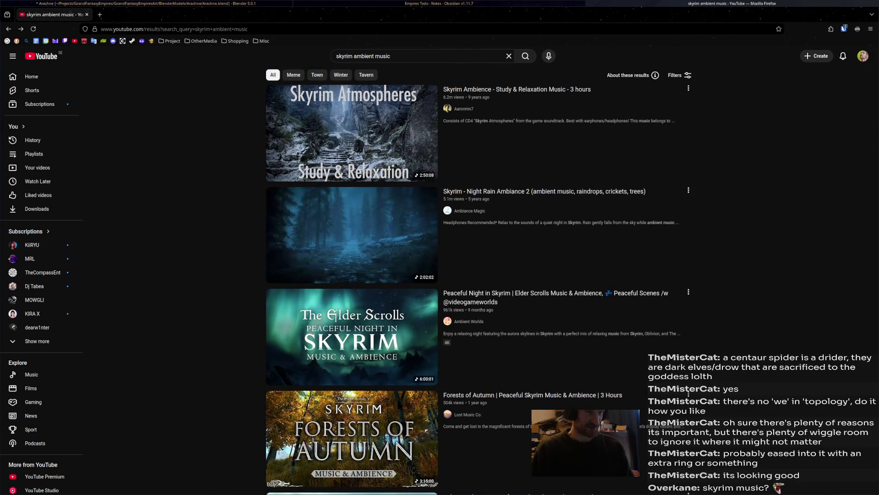
Scroll further down the results and start the 'Skyrim - Music & Ambience - Day' video.
scroll(688, 394, "down", 19)
scroll(688, 402, "down", 15)
scroll(688, 401, "down", 10)
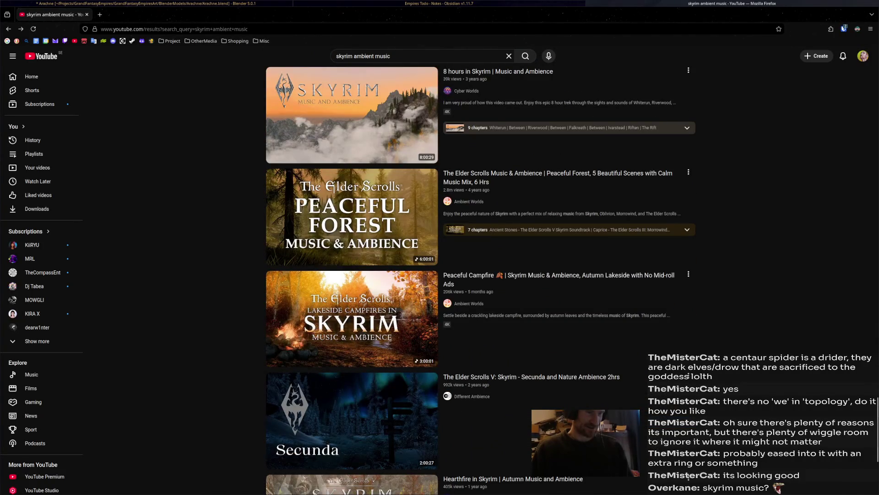
scroll(688, 375, "down", 4)
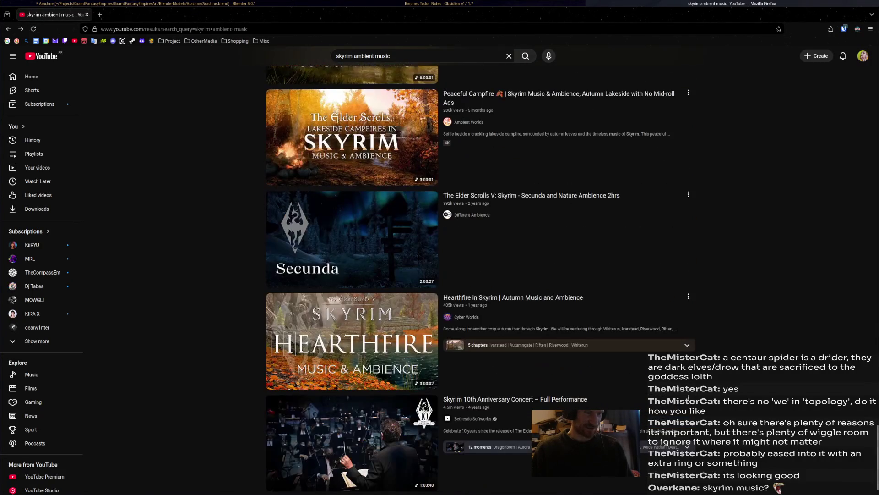
scroll(480, 275, "down", 4)
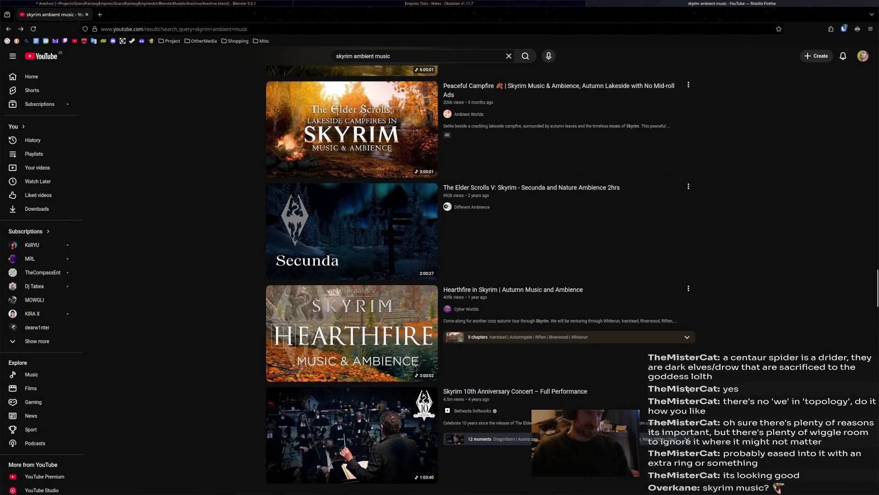
scroll(480, 275, "down", 6)
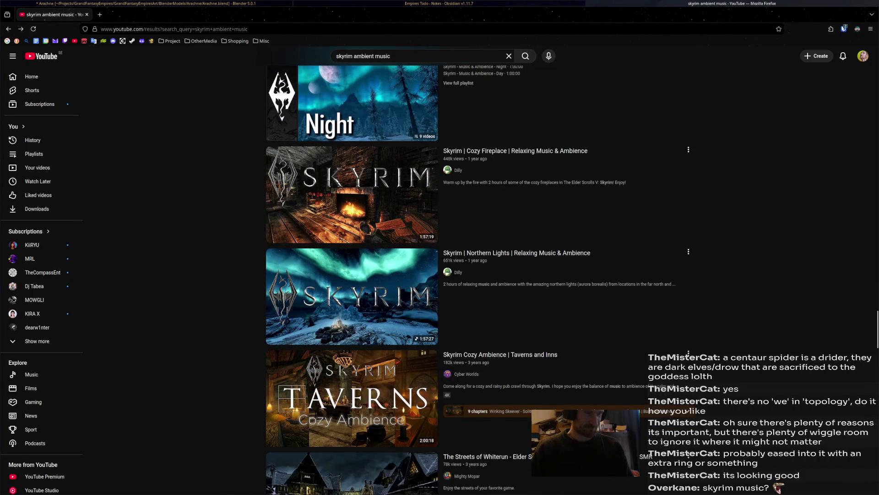
scroll(480, 274, "down", 4)
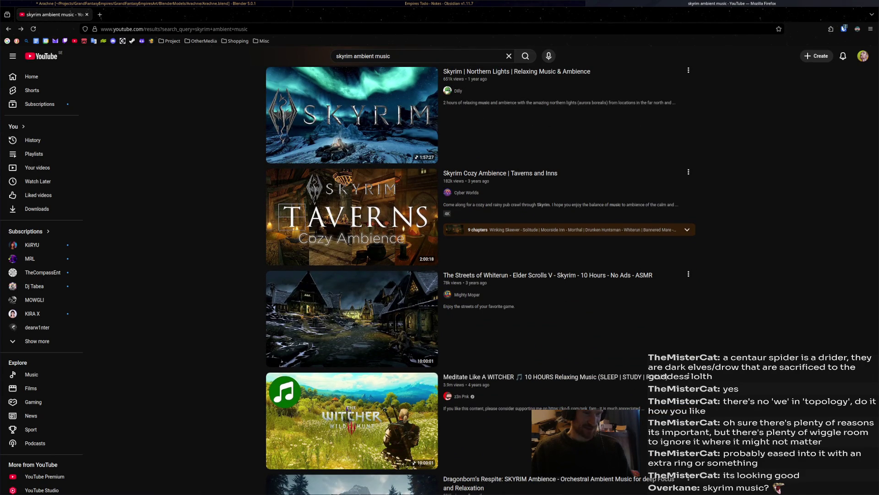
scroll(480, 275, "down", 4)
scroll(480, 275, "down", 4)
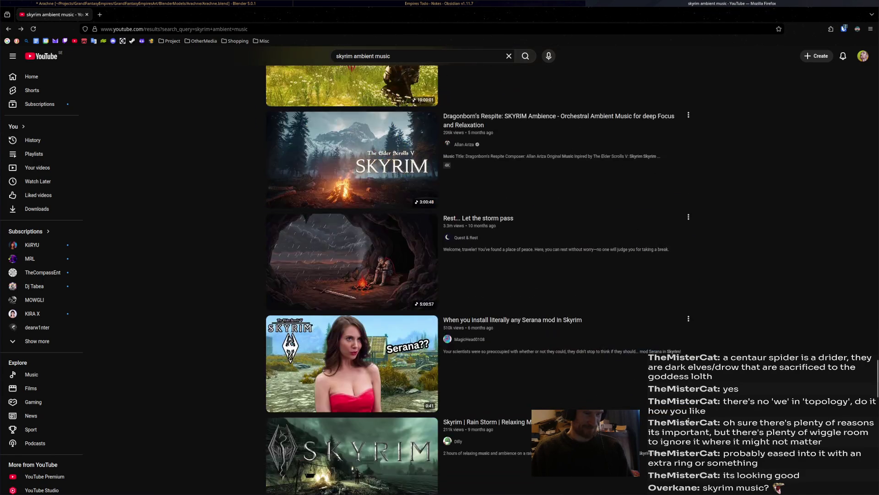
scroll(688, 421, "down", 4)
scroll(688, 442, "down", 3)
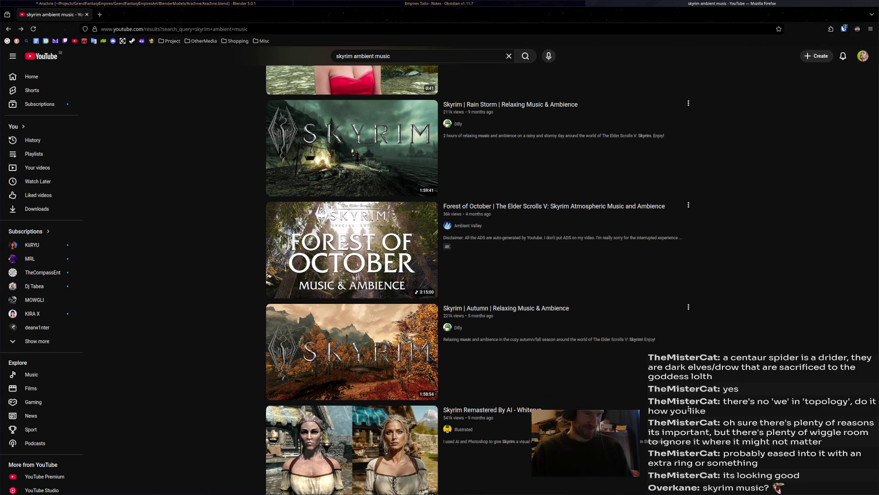
scroll(688, 409, "down", 7)
scroll(688, 412, "down", 3)
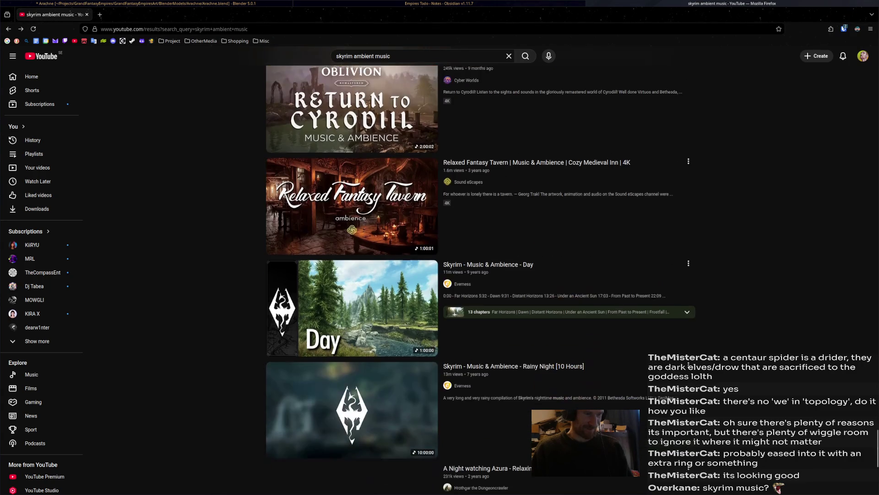
scroll(688, 362, "down", 3)
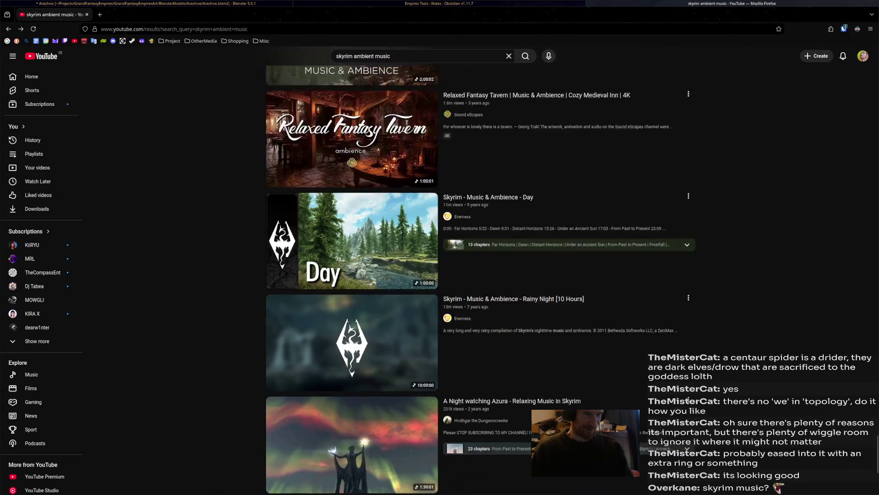
mouse_move(352, 170)
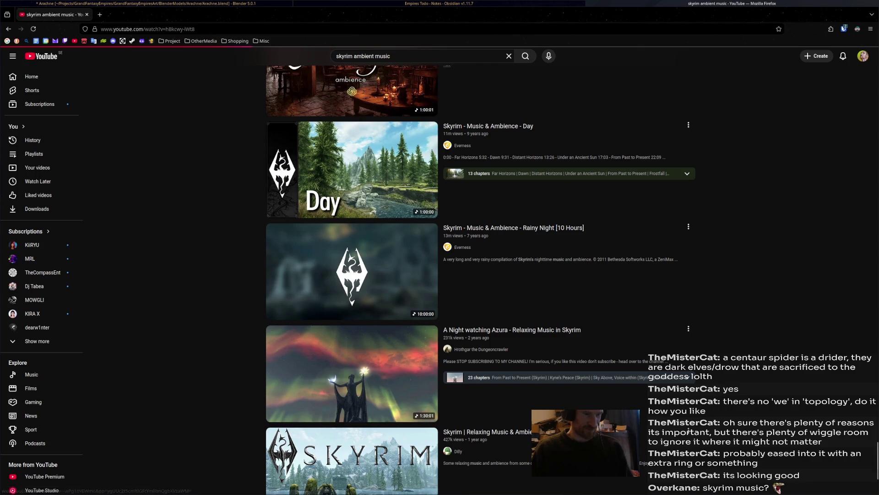
left_click(351, 169)
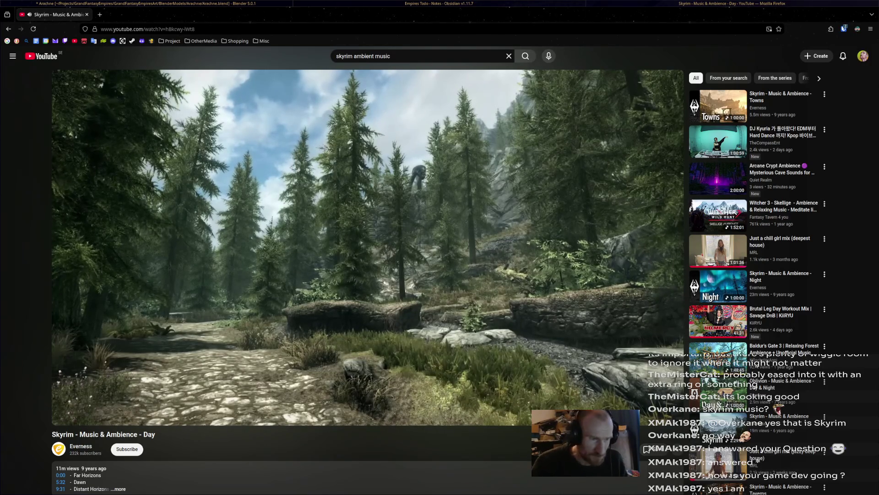
Leave the Skyrim video playing, switch back to Blender, and orbit around the abdomen mesh.
left_click(694, 64)
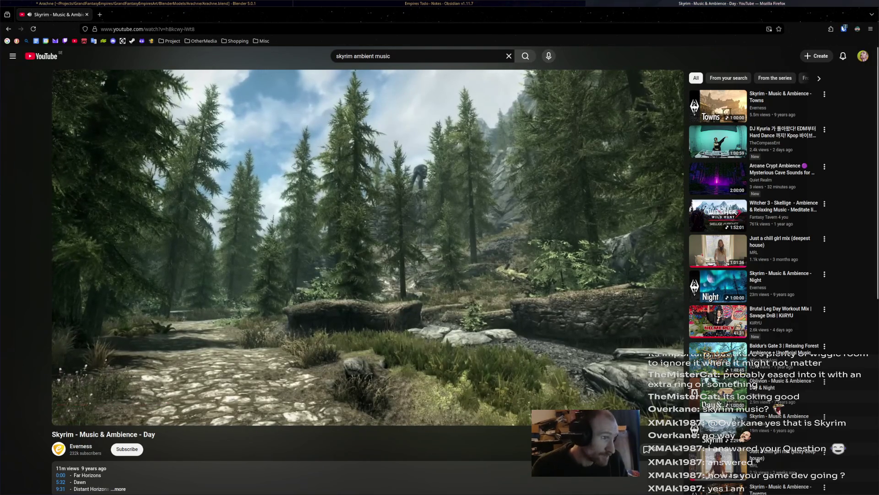
key("alt+Tab")
mouse_move(439, 248)
middle_mouse_down()
mouse_move(476, 229)
mouse_move(412, 243)
mouse_move(316, 213)
middle_mouse_up()
Reposition two vertices on the opening's rim to even out the lip.
scroll(321, 229, "up", 5)
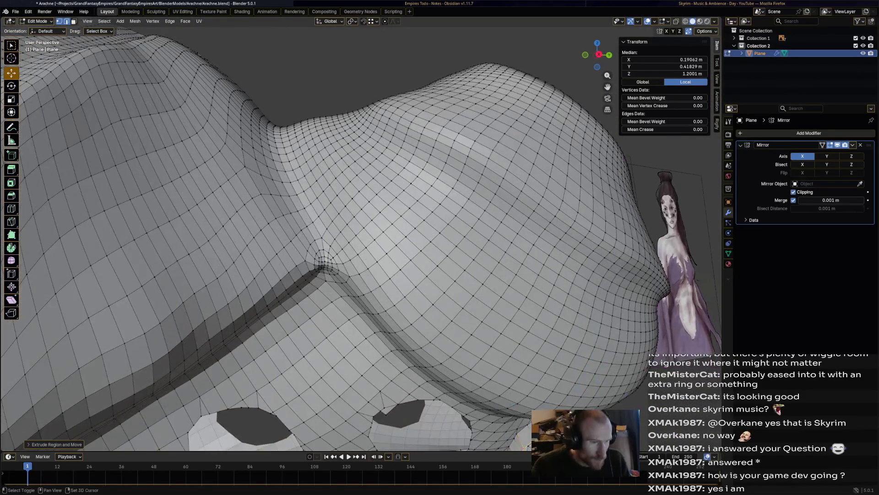
scroll(362, 234, "down", 8)
scroll(362, 233, "up", 6)
mouse_move(362, 234)
middle_mouse_down()
mouse_move(376, 229)
mouse_move(343, 211)
middle_mouse_up()
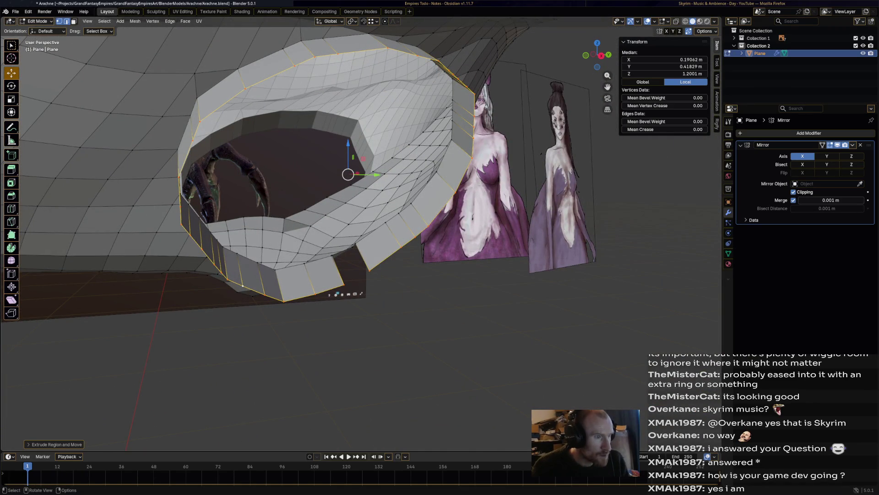
mouse_move(348, 183)
middle_mouse_down()
mouse_move(330, 174)
mouse_move(394, 426)
middle_mouse_up()
left_click_drag(396, 429, 398, 431)
middle_click_drag(398, 430, 408, 343)
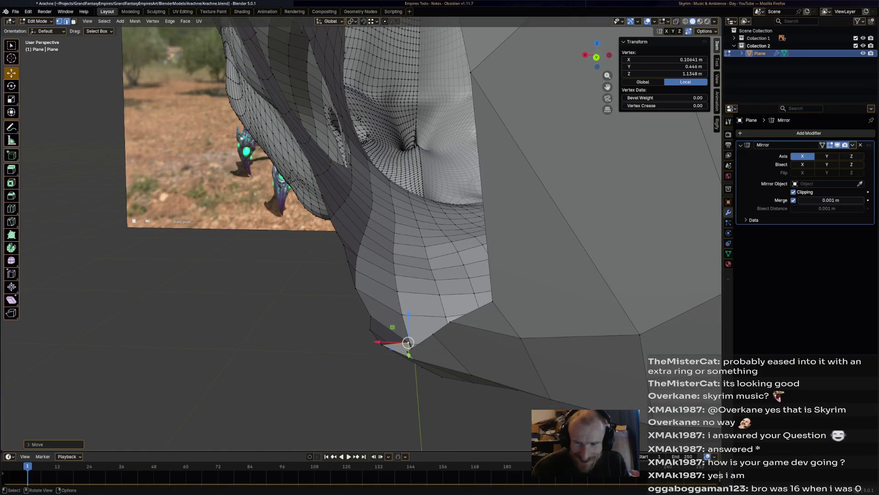
left_click_drag(408, 342, 394, 350)
mouse_move(395, 350)
middle_mouse_down()
mouse_move(481, 243)
mouse_move(476, 229)
mouse_move(491, 235)
mouse_move(525, 298)
middle_mouse_up()
left_click(295, 334)
left_click_drag(294, 333, 299, 330)
Move another vertex on the opening's edge, then select the lower lip's edge loop.
left_click(501, 296)
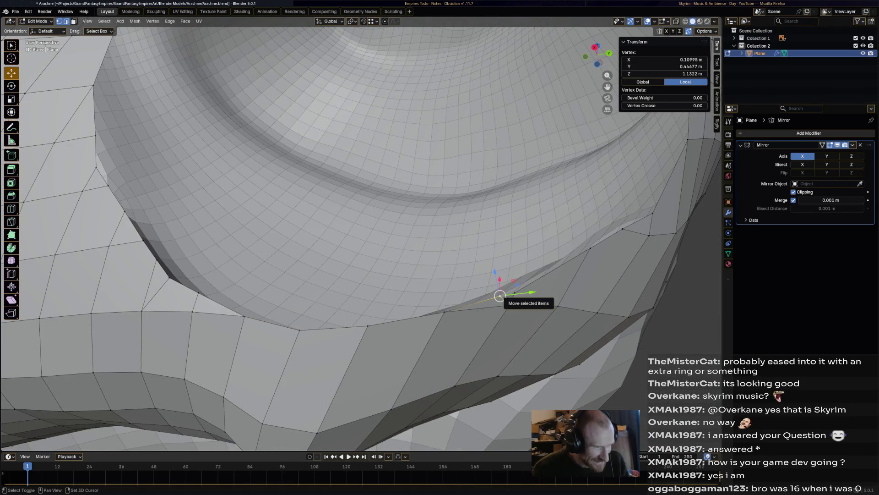
left_click(508, 298, "shift")
middle_click_drag(508, 298, 472, 325)
key("alt+a")
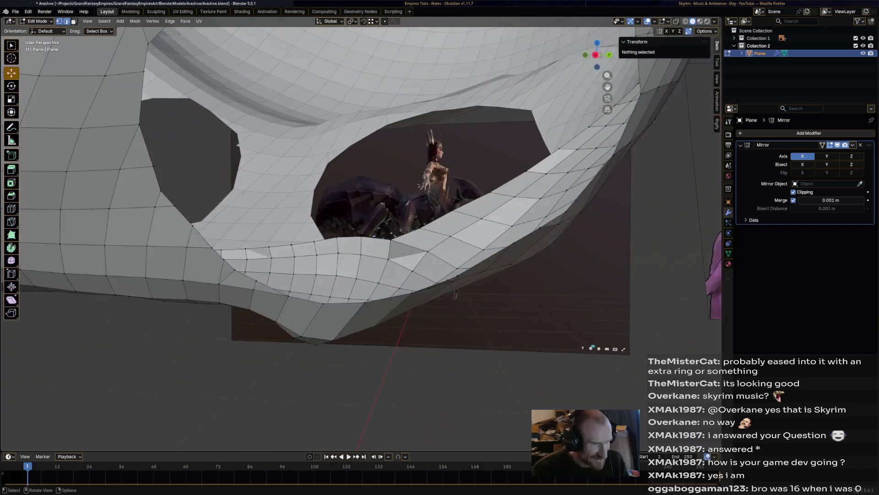
scroll(366, 229, "up", 5)
scroll(362, 234, "down", 3)
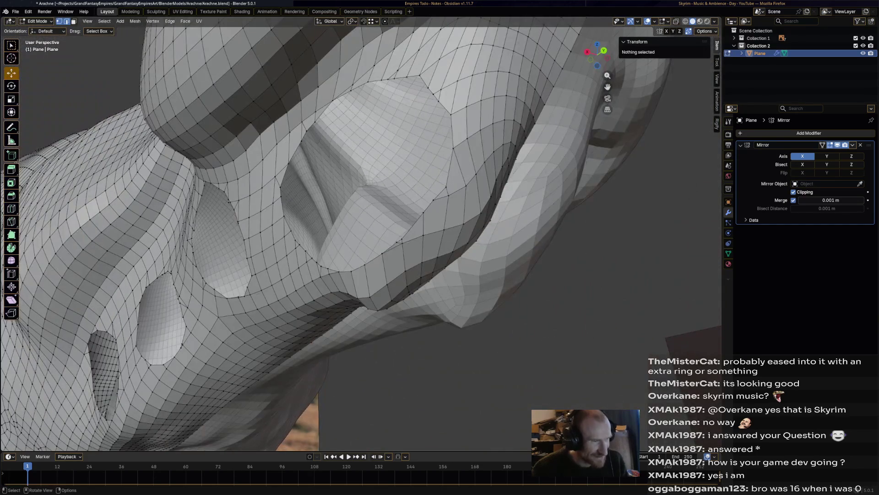
left_click(423, 63)
mouse_move(423, 63)
middle_mouse_down()
mouse_move(446, 109)
mouse_move(471, 117)
mouse_move(476, 208)
middle_mouse_up()
key("g")
left_click(445, 109)
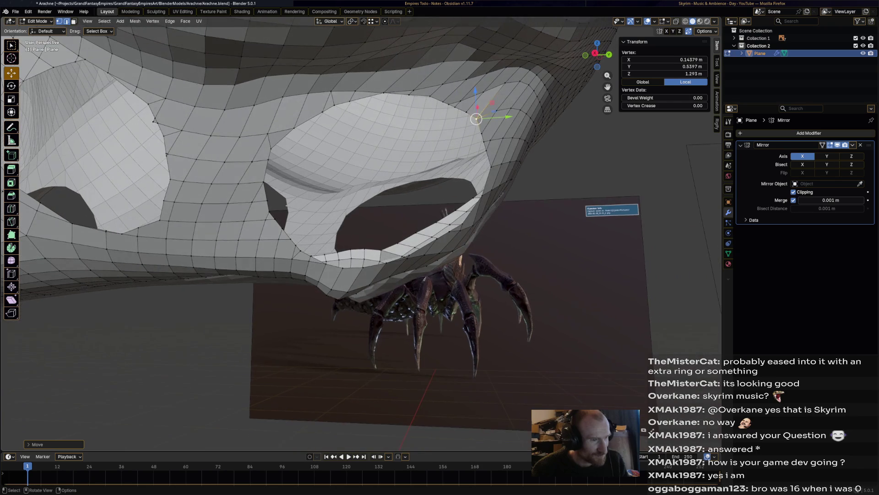
left_click(476, 208, "alt")
Select the loop around the opening, save Arachne.blend, and orbit out to view the scene.
left_click(484, 174, "alt")
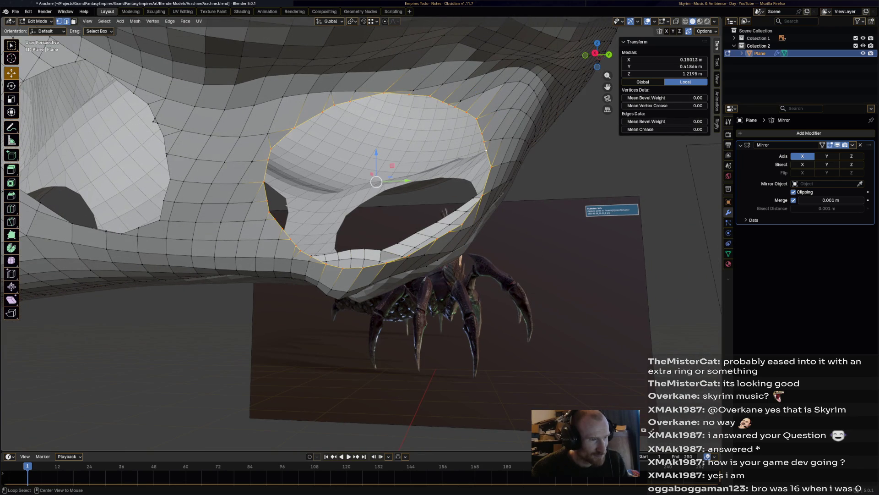
mouse_move(484, 174)
middle_mouse_down()
mouse_move(482, 157)
mouse_move(344, 101)
mouse_move(366, 138)
mouse_move(412, 174)
mouse_move(513, 183)
middle_mouse_up()
scroll(412, 174, "down", 5)
key("ctrl+s")
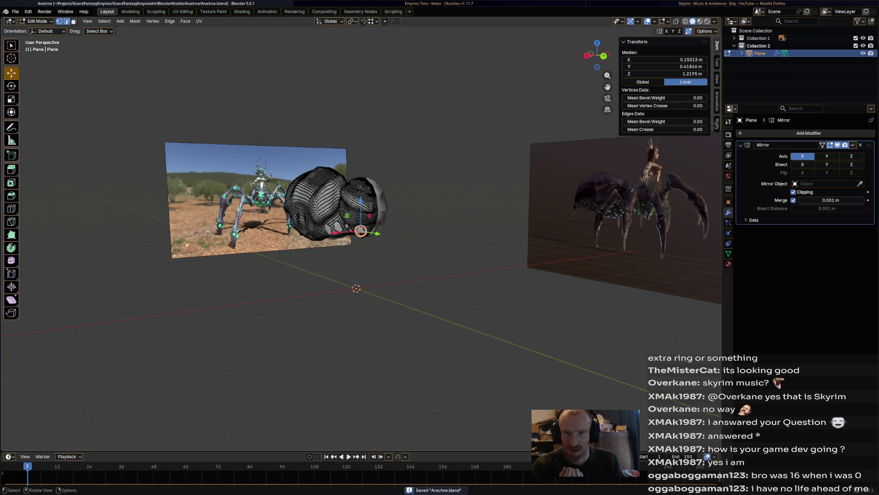
middle_click_drag(513, 183, 554, 185)
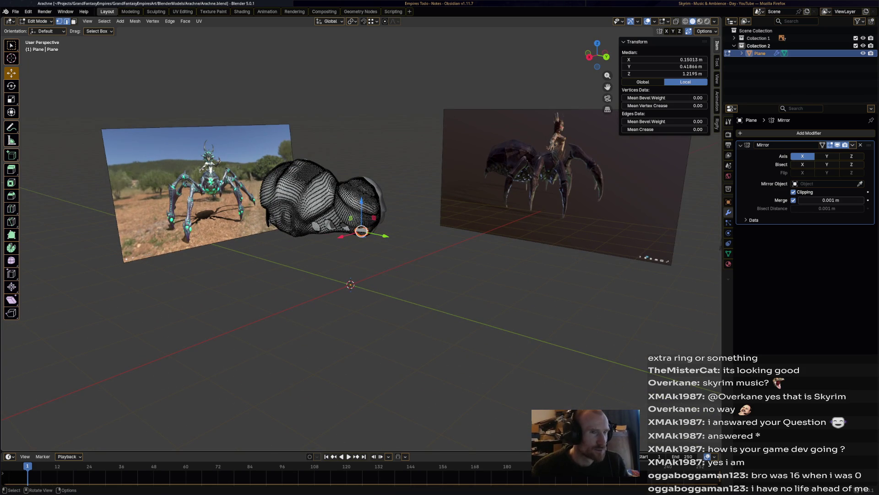
key("alt+Tab")
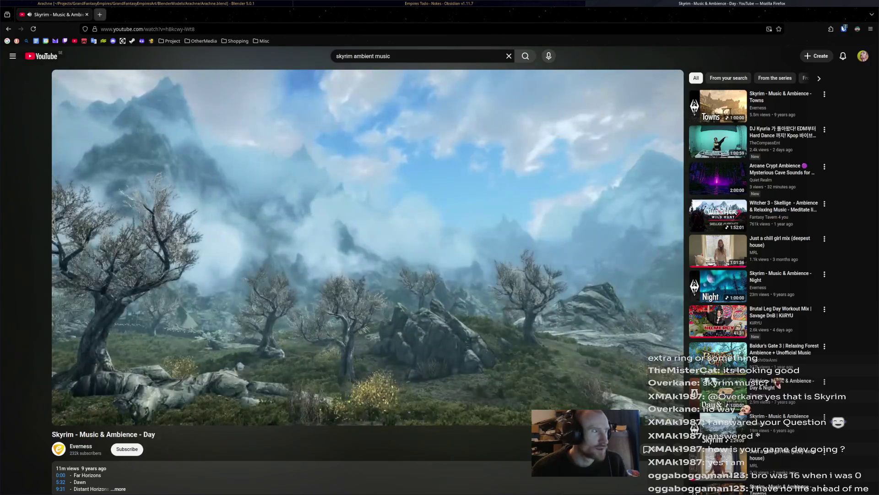
Open the Spider Queen Sketchfab page from the Project bookmarks in a new tab, then return to Blender.
key("ctrl+t")
left_click(170, 41)
mouse_move(195, 54)
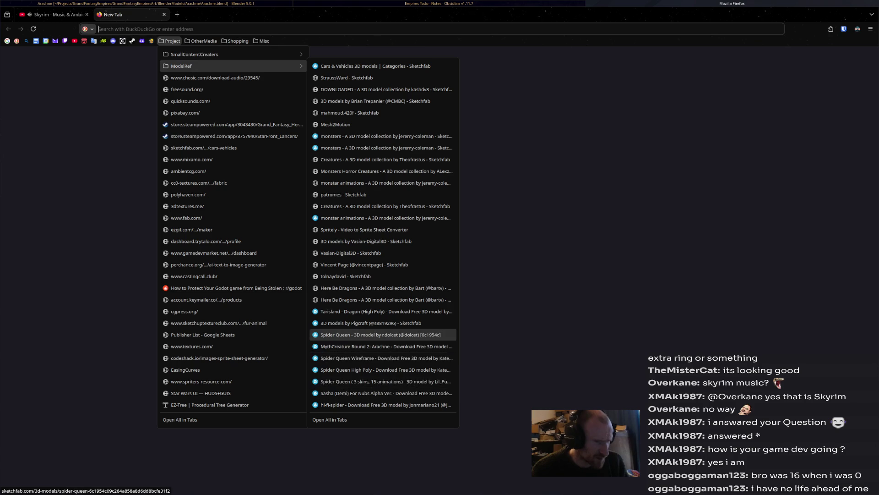
left_click(366, 335)
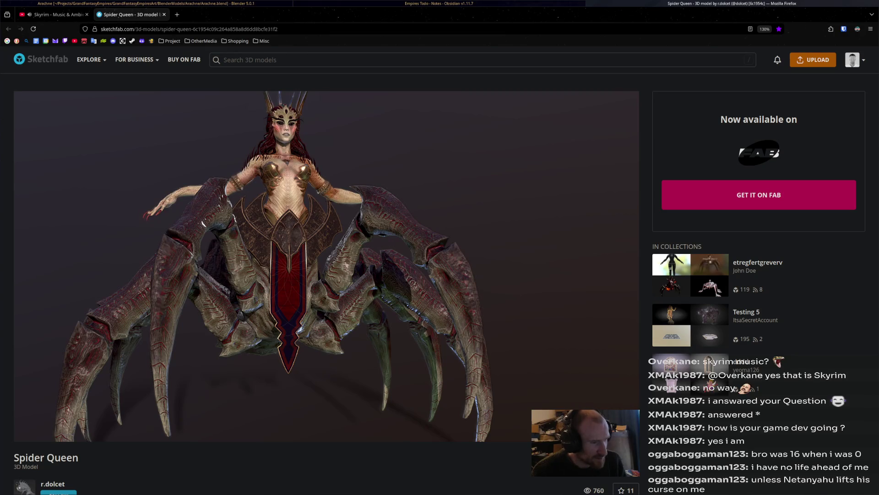
key("alt+Tab")
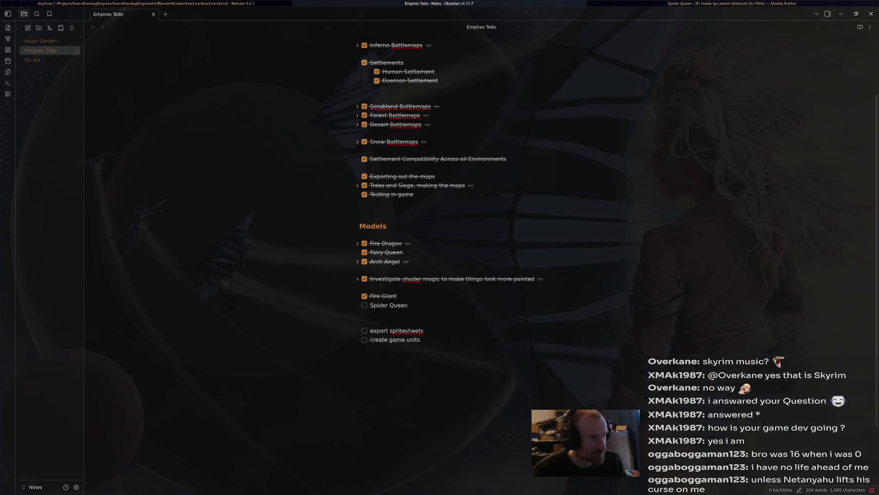
key("alt+Tab")
Extrude the stub's face loop, scale it, and move it lower and farther out.
scroll(361, 231, "up", 8)
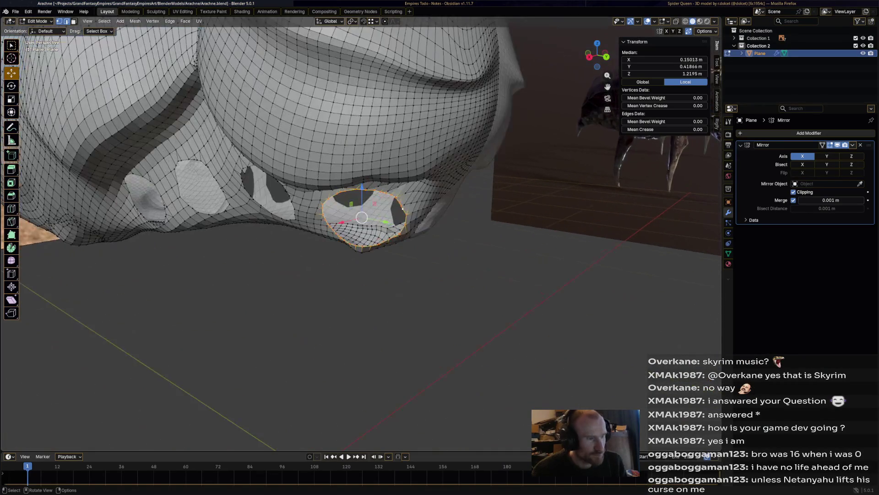
middle_click_drag(362, 232, 344, 227)
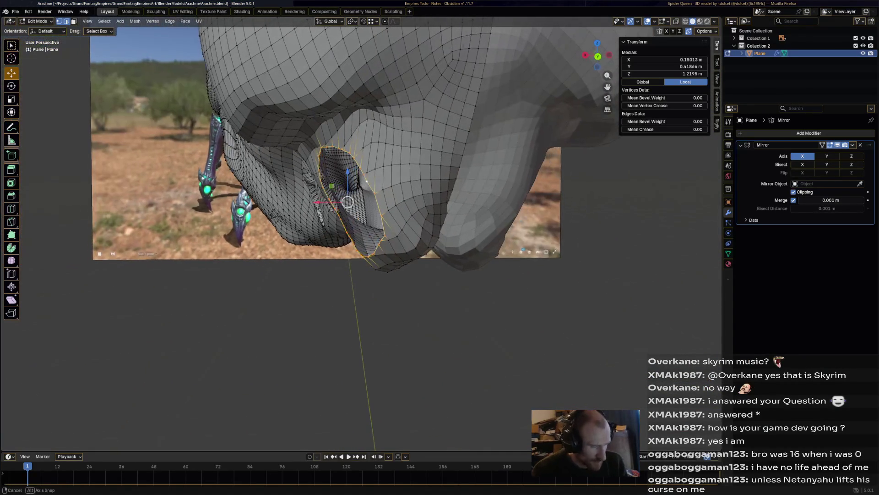
key("e")
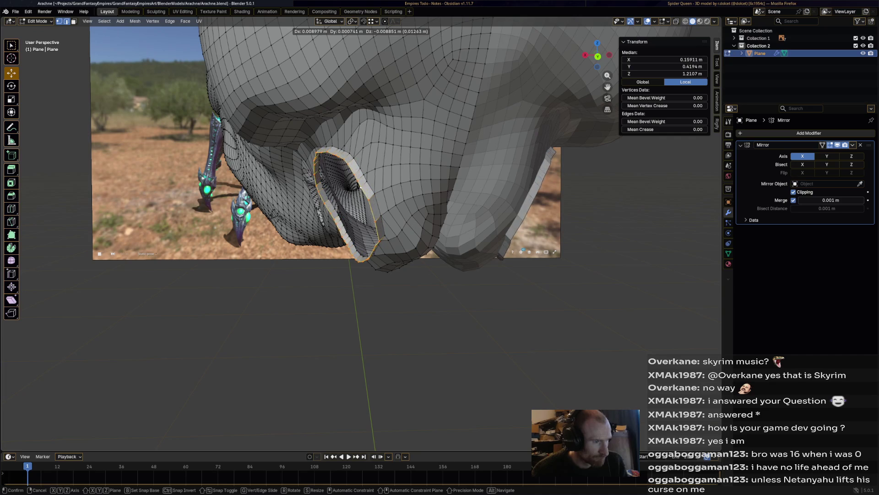
key("Return")
middle_click_drag(341, 207, 339, 210)
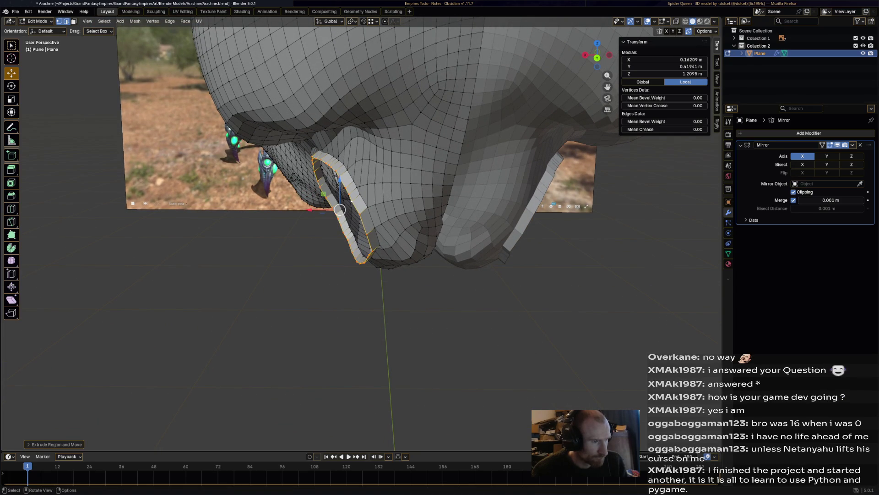
key("s")
key("Return")
key("g")
key("Return")
middle_click_drag(328, 222, 397, 218)
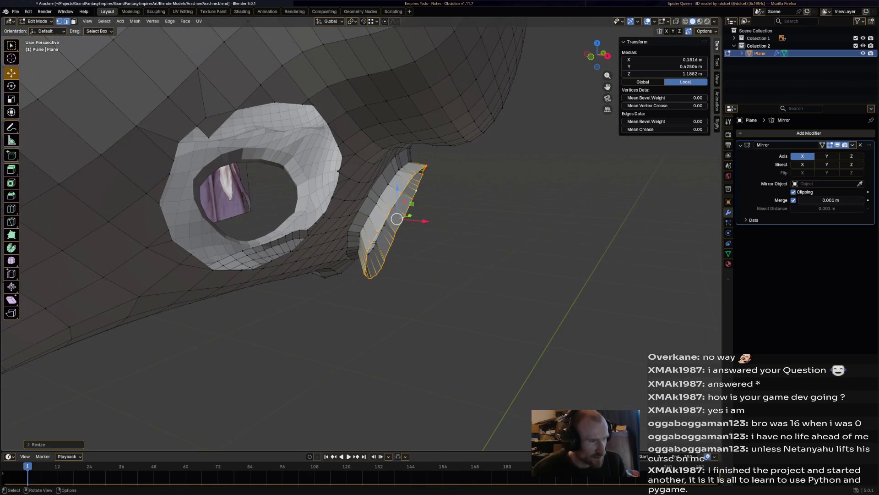
Extrude two more leg segments, resizing and positioning each one.
key("e")
key("Return")
key("s")
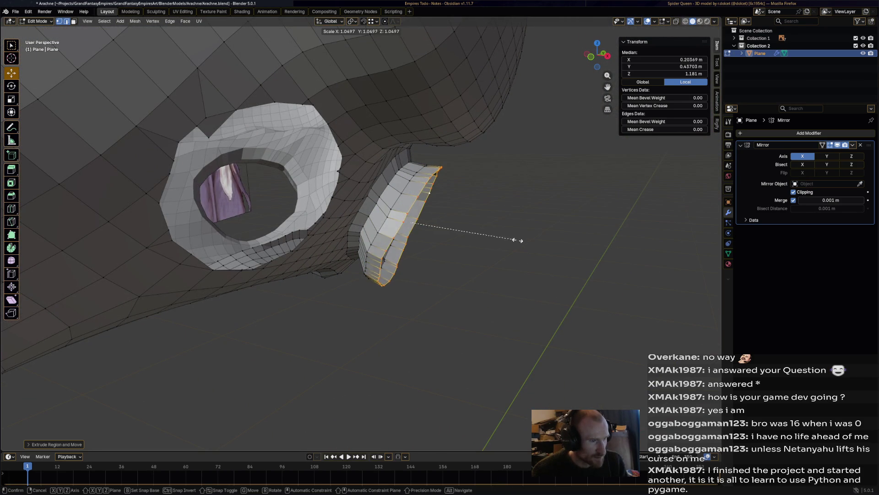
key("Return")
key("g")
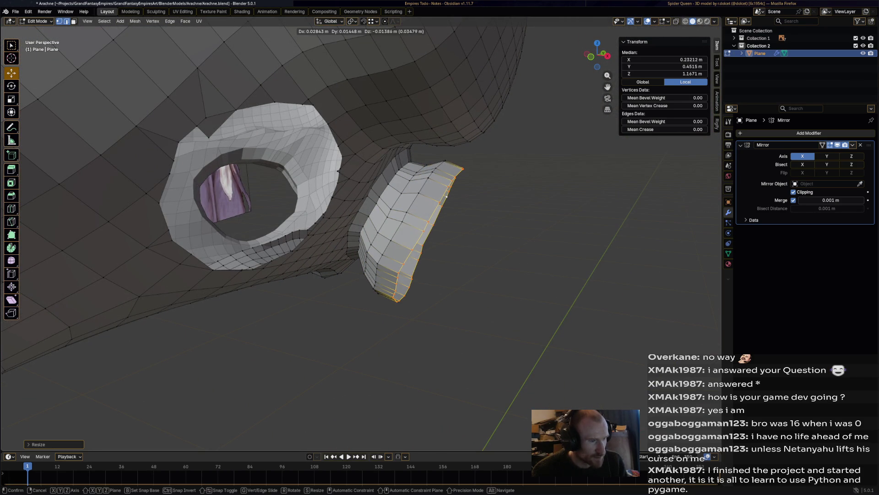
key("Return")
key("e")
key("Return")
key("s")
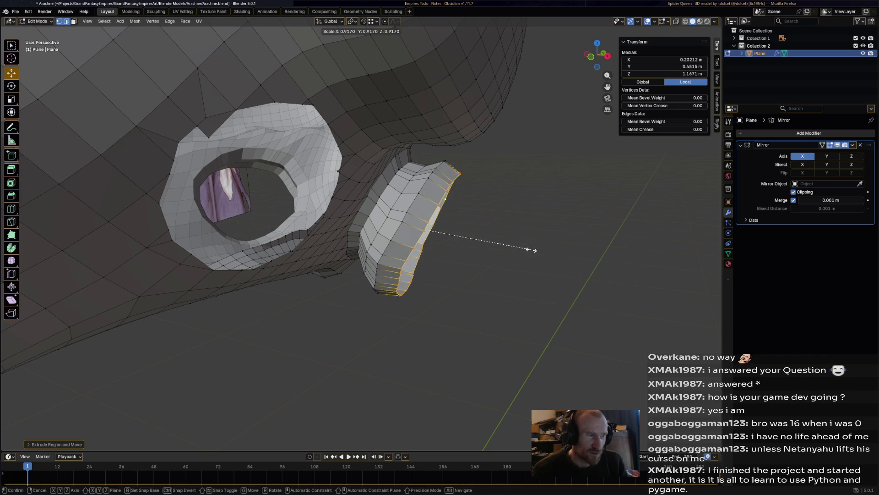
key("Return")
mouse_move(531, 249)
middle_mouse_down()
mouse_move(503, 192)
mouse_move(476, 234)
middle_mouse_up()
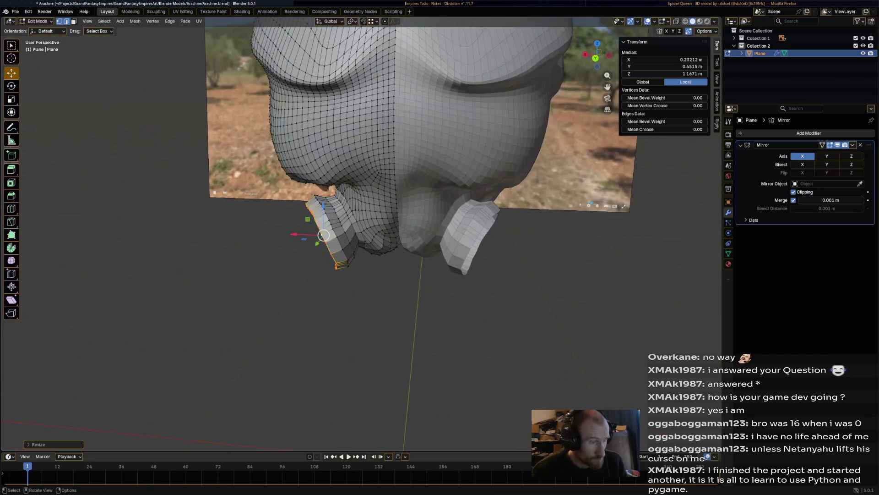
scroll(426, 206, "up", 2)
Extrude the leg ends again, shrink, push out and lift them, then undo the latest adjustments.
key("e")
key("s")
left_click(289, 261)
key("g")
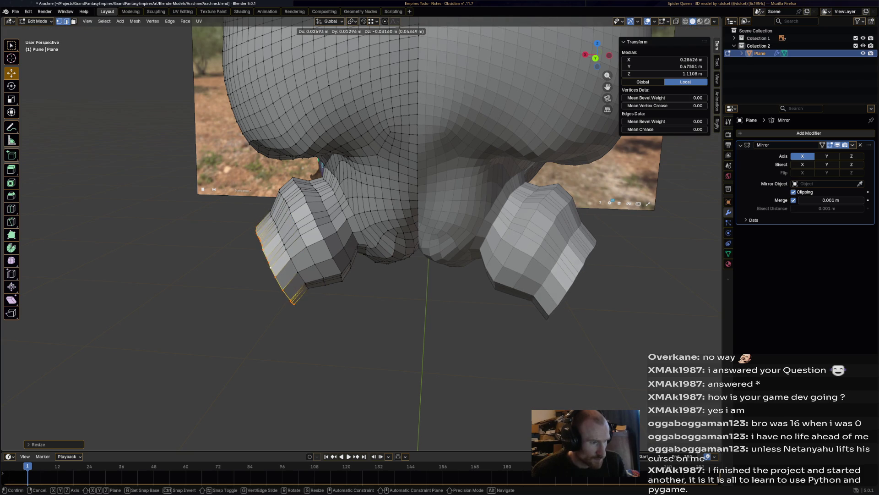
left_click(278, 264)
key("s")
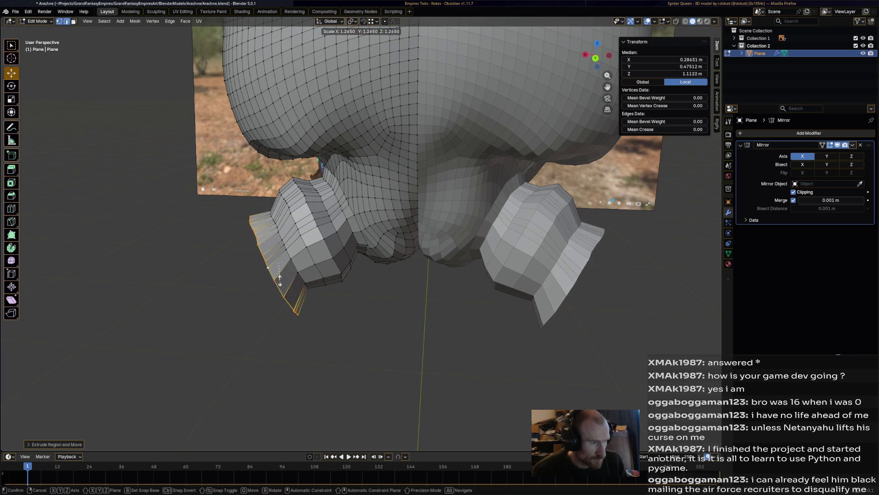
left_click(278, 264)
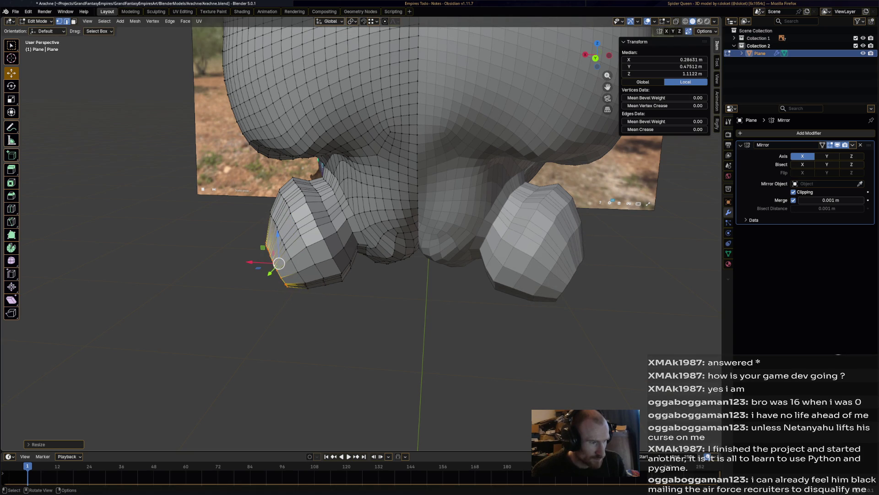
key("g")
left_click(278, 257)
mouse_move(278, 257)
middle_mouse_down()
mouse_move(288, 183)
mouse_move(302, 197)
mouse_move(311, 193)
middle_mouse_up()
key("ctrl+z")
key("ctrl+z")
key("ctrl+z")
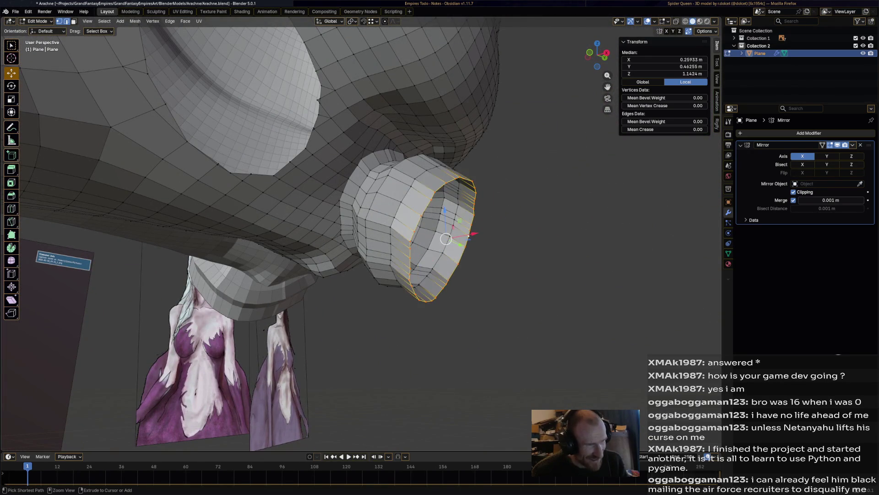
Undo more leg tweaks, then pull the stub's rim loop outward into a short collar.
key("ctrl+z")
key("ctrl+z")
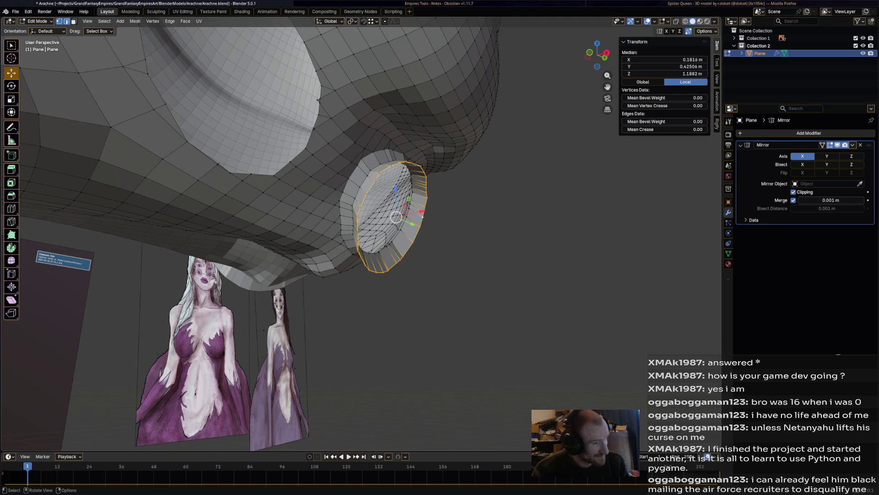
mouse_move(396, 217)
middle_mouse_down()
mouse_move(327, 220)
mouse_move(367, 217)
mouse_move(339, 208)
mouse_move(364, 226)
mouse_move(374, 222)
middle_mouse_up()
key("g")
left_click(341, 206)
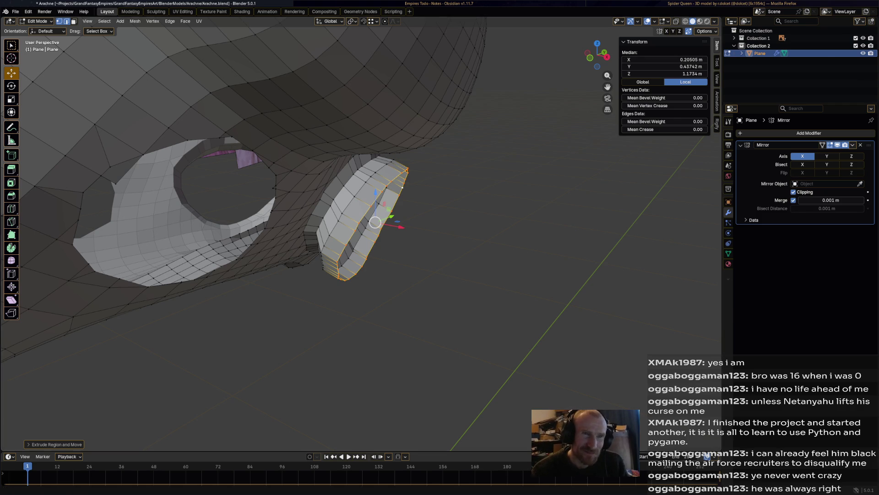
key("alt+Tab")
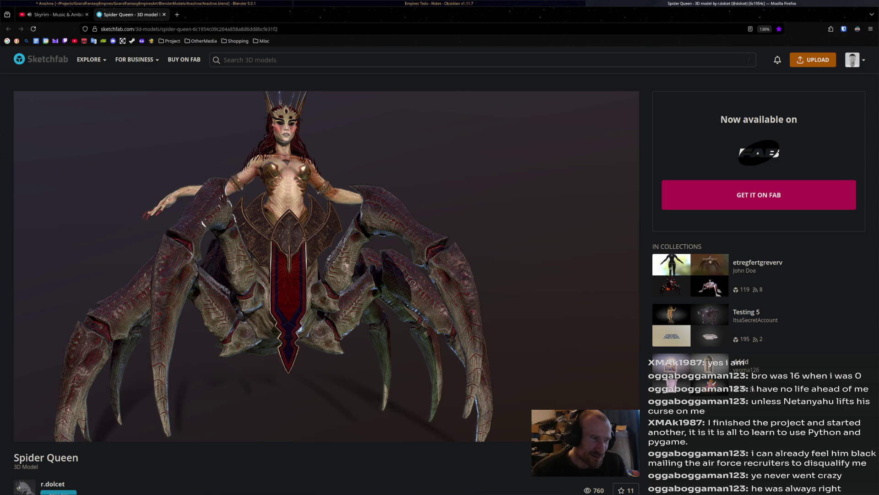
Back in Blender, enlarge the rim loop, then extrude and resize a first new leg segment.
key("alt+Tab")
key("alt+Tab")
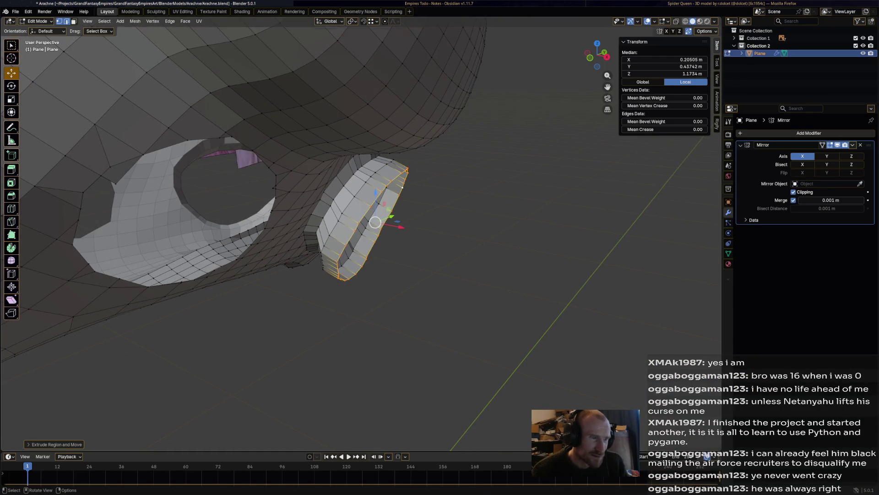
key("s")
left_click(480, 261)
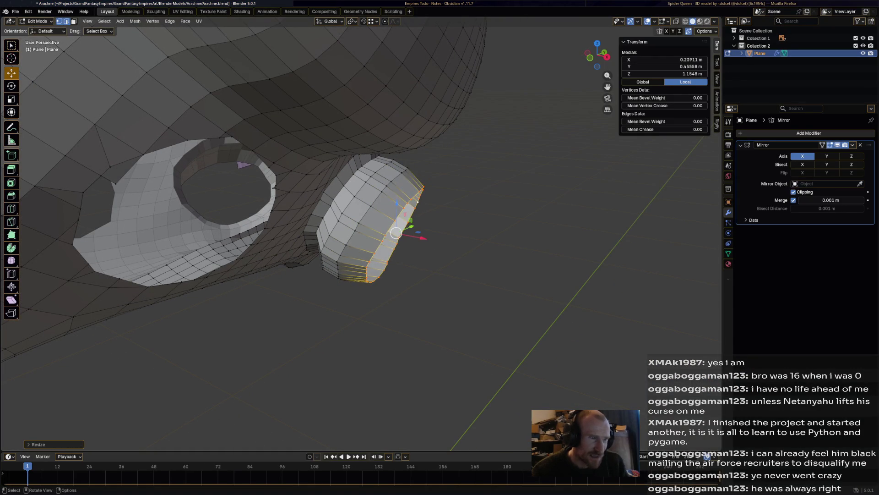
key("e")
left_click(457, 256)
key("s")
left_click(510, 265)
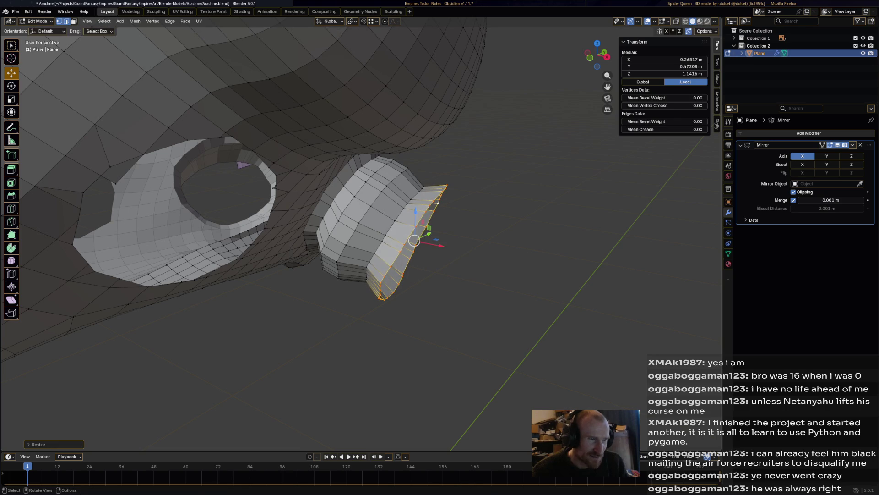
Extrude two more leg segments outward, resizing one and tilting the last rim to angle the leg.
key("e")
left_click(458, 256)
key("s")
left_click(530, 268)
key("e")
left_click(458, 261)
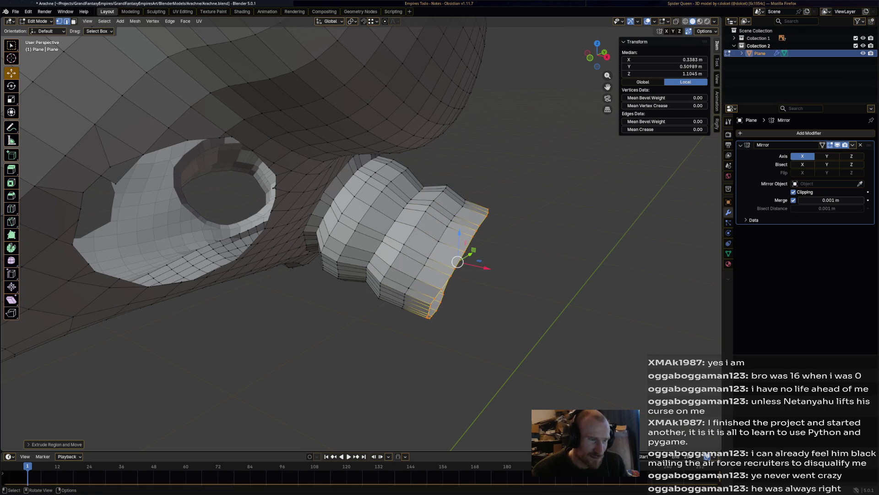
key("r")
left_click(545, 245)
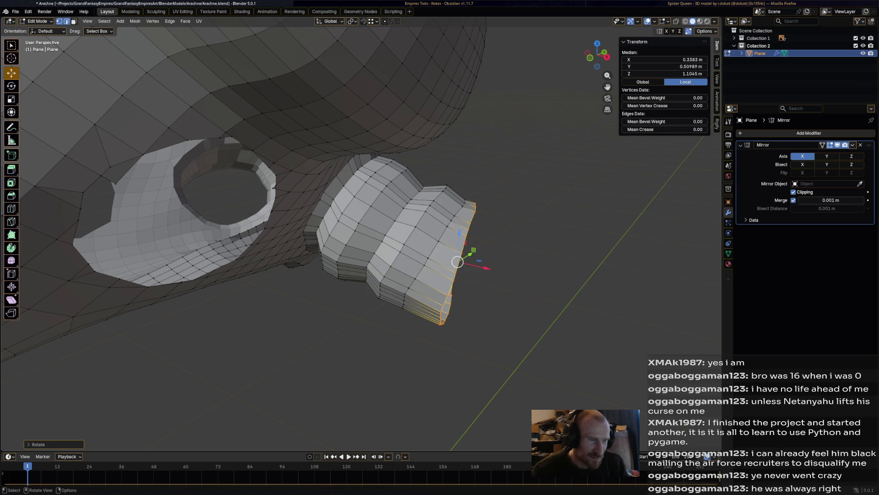
Extrude another segment, tilt it upward, shrink it slightly and nudge it up.
key("e")
key("Return")
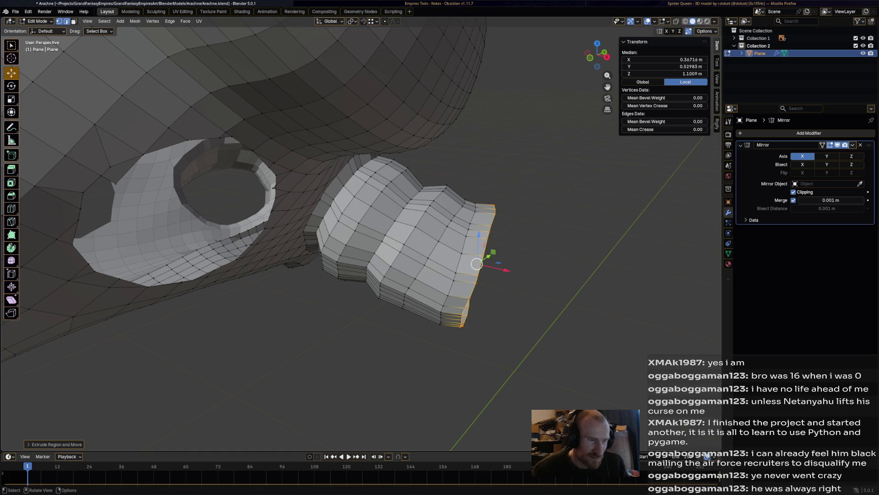
key("r")
left_click(550, 250)
key("s")
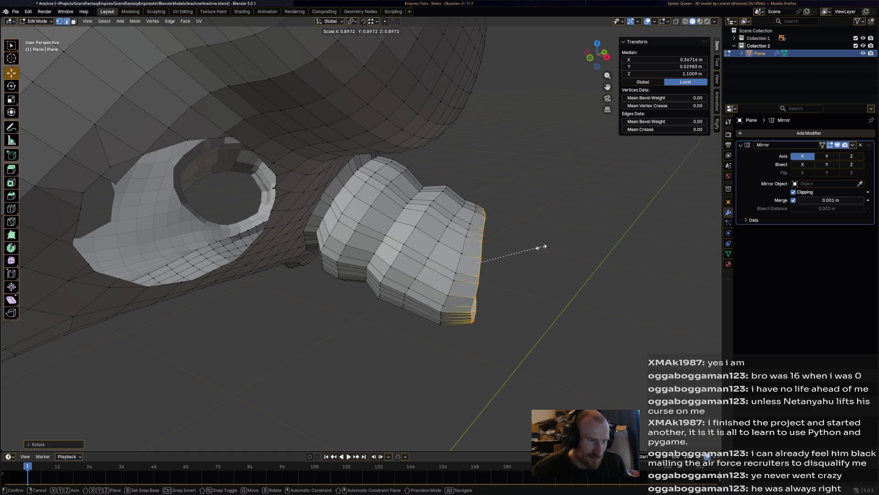
left_click(531, 252)
left_click_drag(477, 264, 474, 247)
From a view below the leg, shift the leg's end loop sideways.
scroll(474, 247, "down", 2)
middle_click_drag(475, 247, 411, 409)
scroll(411, 410, "up", 6)
left_click_drag(264, 245, 323, 239)
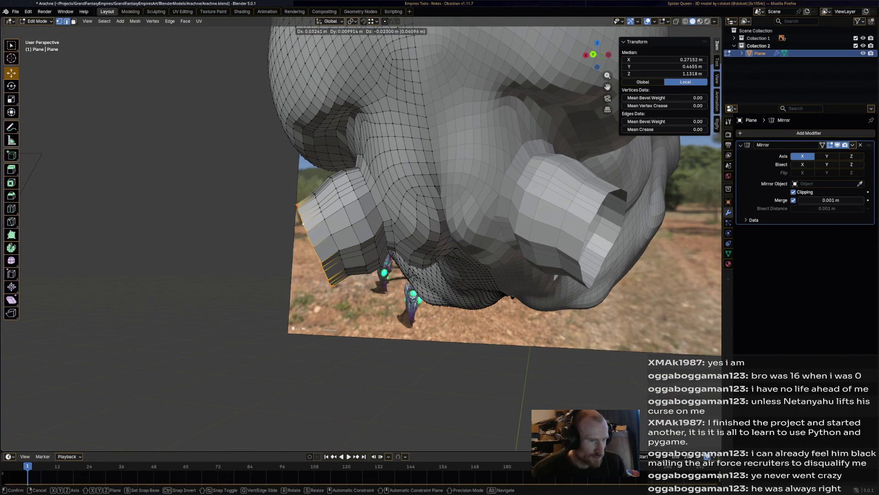
left_click(323, 239)
Rotate and shrink the leg's end rim, then move it slightly down.
key("r")
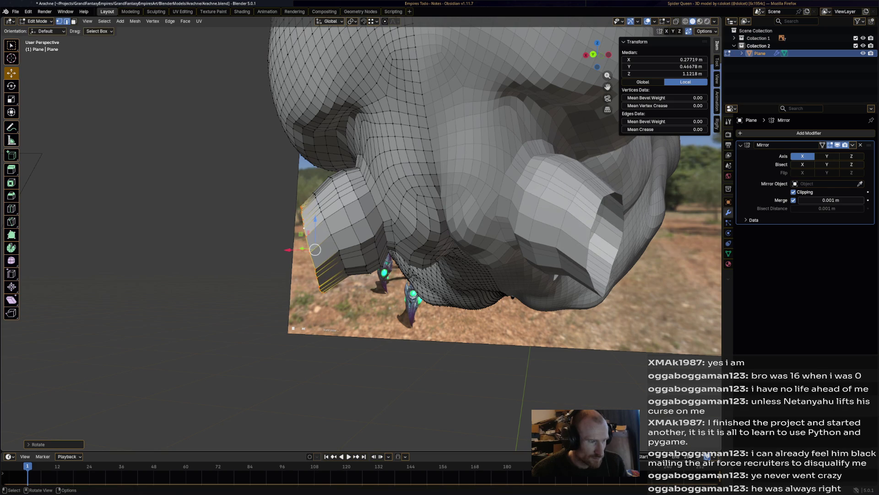
left_click(305, 267)
key("s")
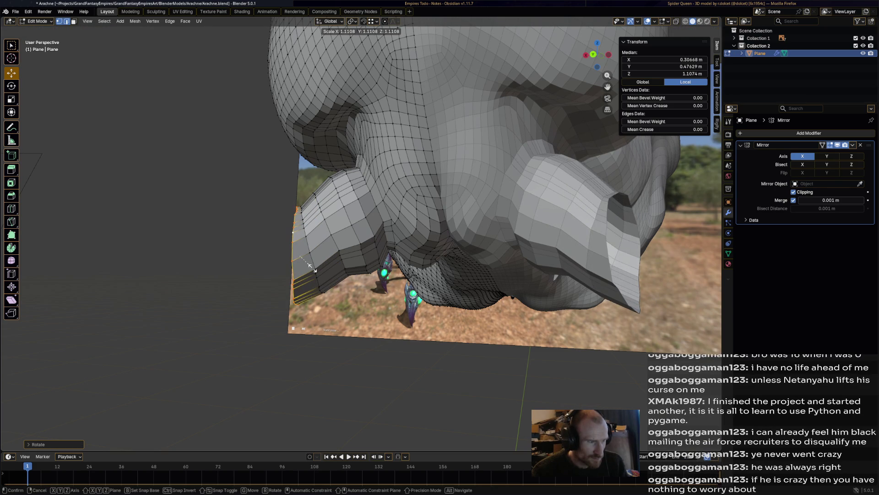
left_click(311, 269)
left_click_drag(300, 256, 300, 261)
mouse_move(300, 261)
middle_mouse_down()
mouse_move(385, 248)
mouse_move(327, 248)
middle_mouse_up()
scroll(458, 206, "up", 3)
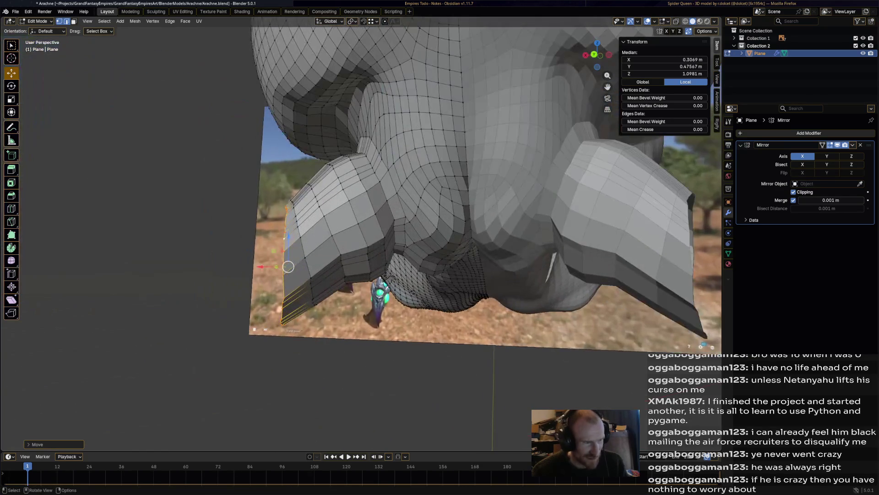
Extrude and resize a final end segment, moving it up and outward into a recessed socket rim.
key("e")
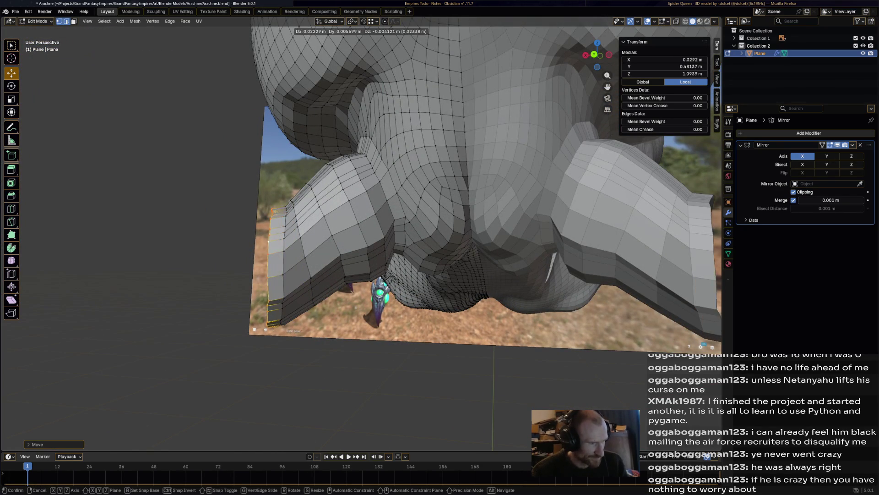
key("s")
key("Return")
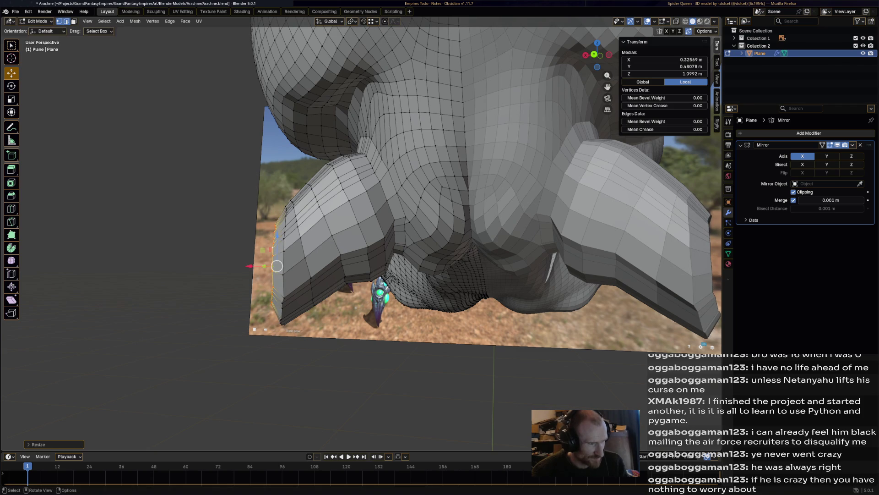
left_click_drag(276, 266, 283, 252)
middle_click_drag(293, 247, 231, 216)
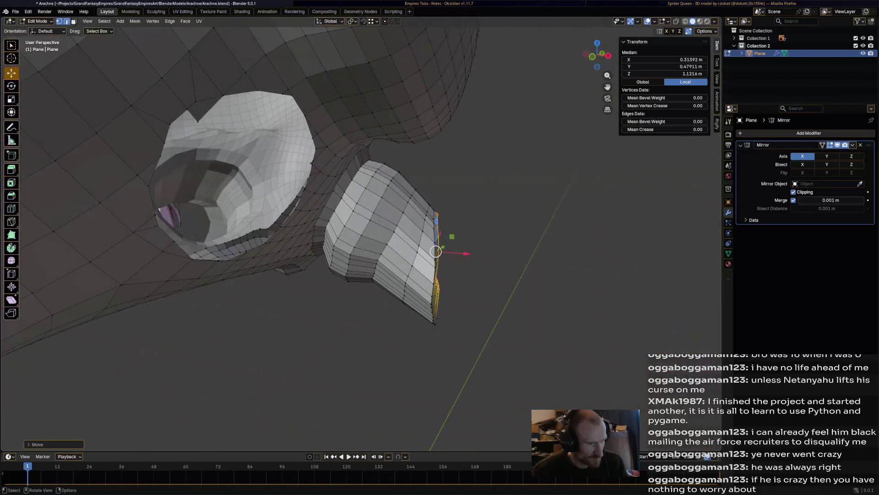
left_click_drag(435, 251, 439, 250)
left_click(446, 246)
mouse_move(446, 247)
middle_mouse_down()
mouse_move(375, 210)
mouse_move(367, 268)
mouse_move(472, 262)
mouse_move(444, 248)
mouse_move(433, 225)
mouse_move(393, 229)
mouse_move(325, 204)
middle_mouse_up()
scroll(471, 262, "up", 5)
scroll(433, 225, "down", 5)
scroll(393, 229, "up", 5)
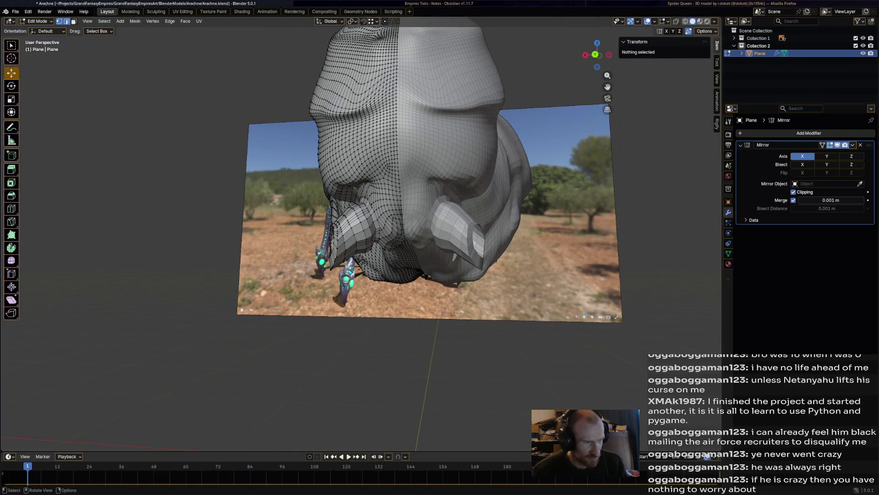
scroll(361, 229, "up", 3)
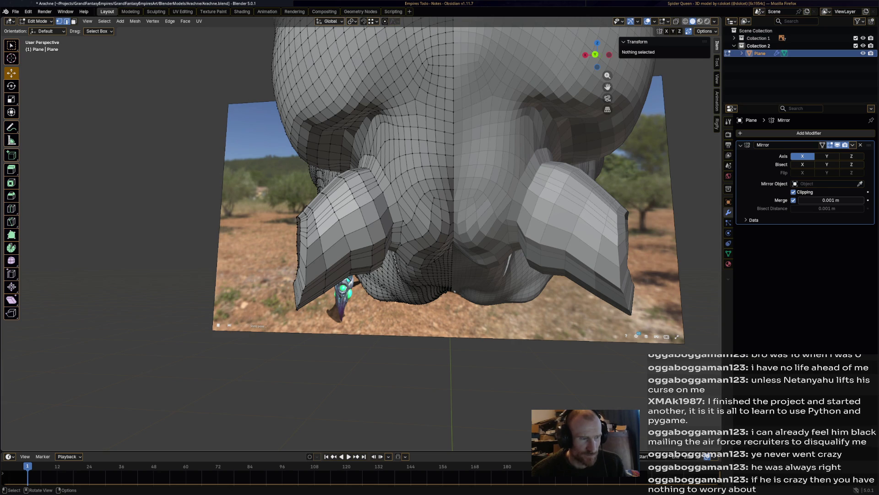
left_click(339, 236)
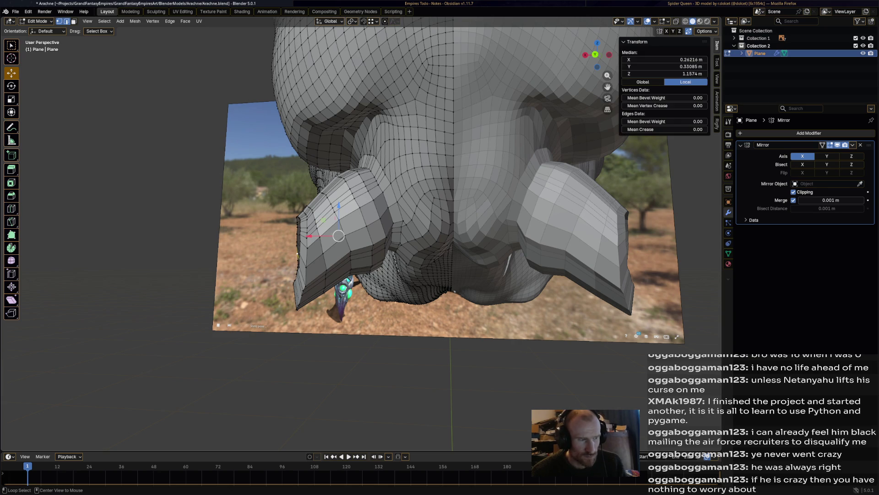
Select the leg tube's rim loop, grow the selection over the tube, and separate it into its own object.
middle_click_drag(339, 236, 318, 232)
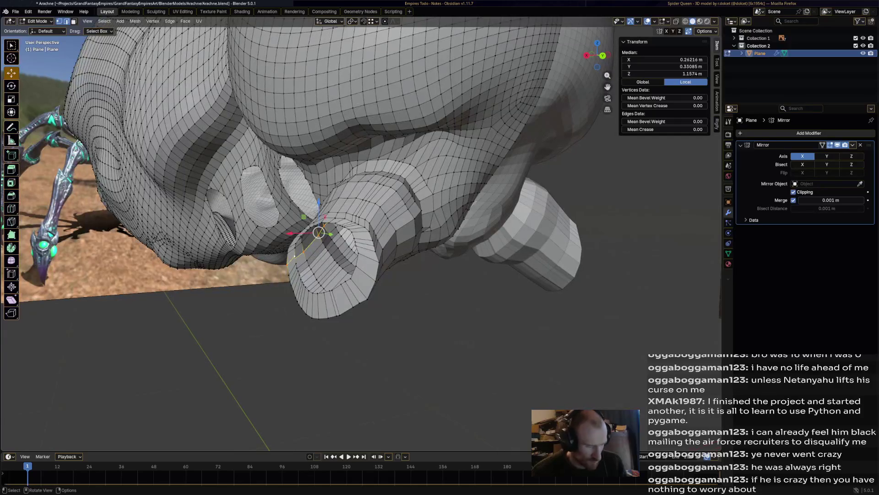
left_click(350, 278, "alt")
middle_click_drag(350, 278, 320, 275)
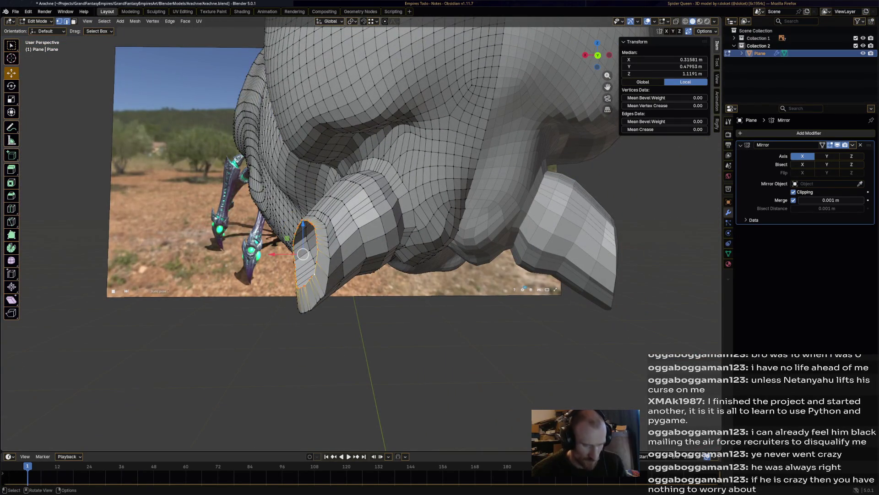
key("ctrl+KP_Add")
key("ctrl+KP_Add")
key("ctrl+KP_Add")
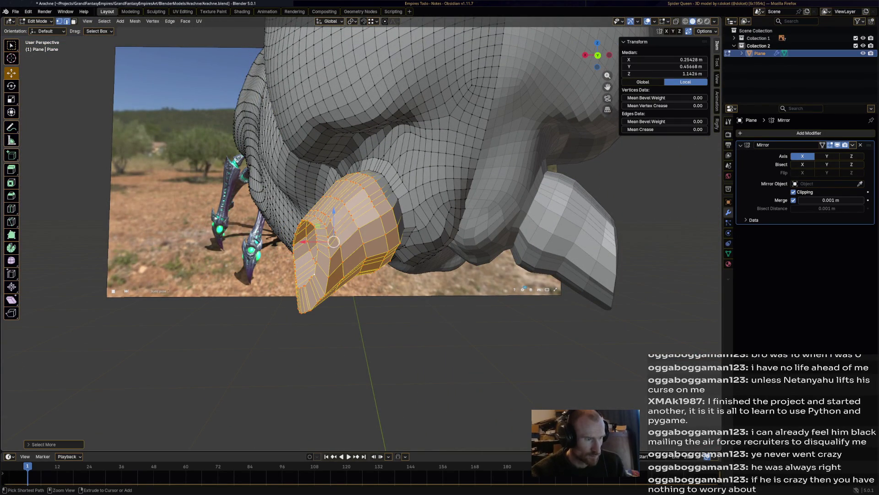
key("ctrl+KP_Add")
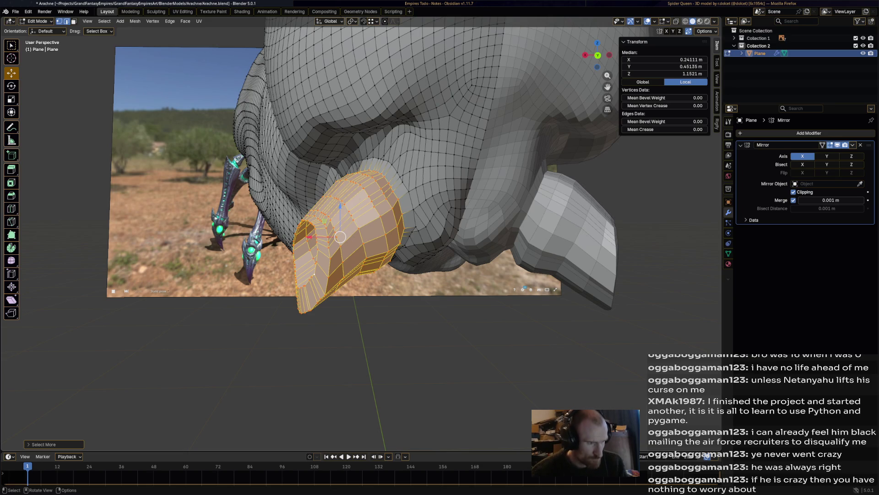
key("p")
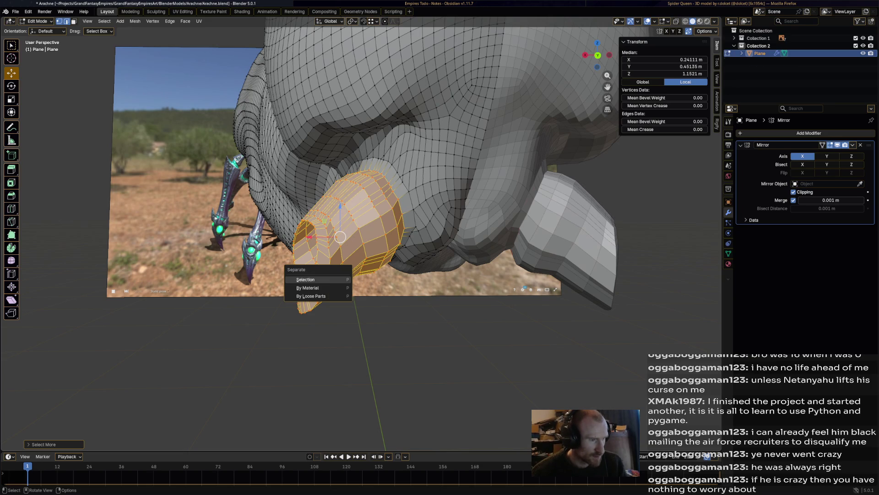
left_click(306, 279)
middle_click_drag(366, 183, 412, 185)
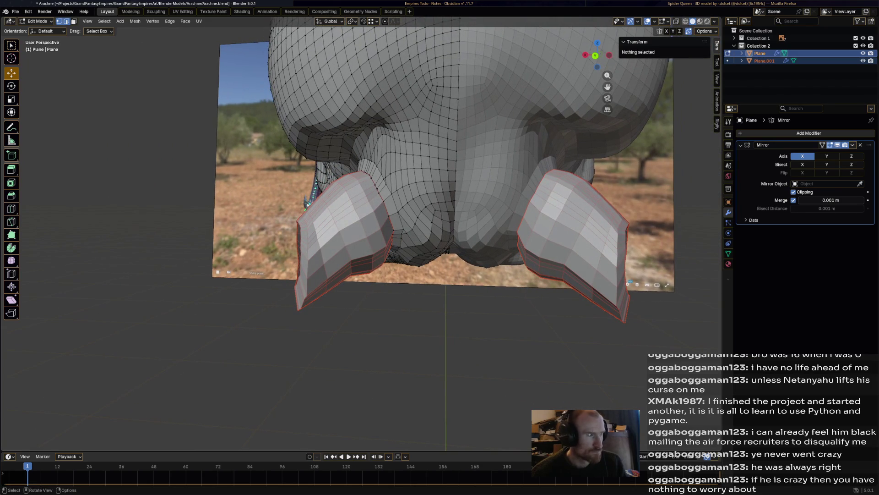
Switch from Sculpt Mode to Object Mode, make Plane.001 active, and enter Edit Mode.
key("ctrl+Tab")
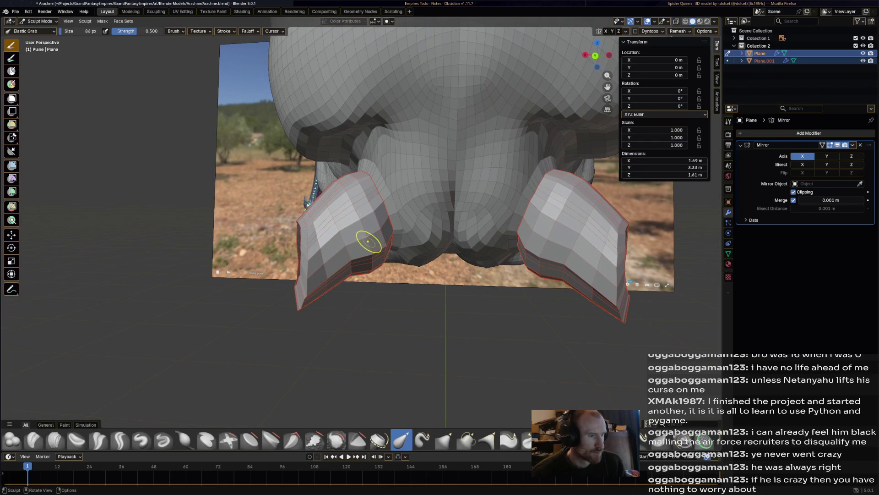
left_click(39, 21)
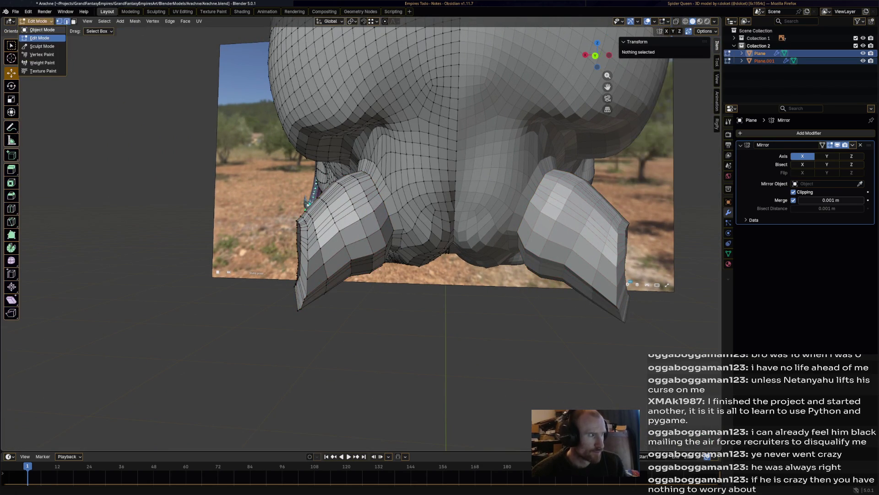
left_click(39, 30)
left_click(572, 238)
key("Tab")
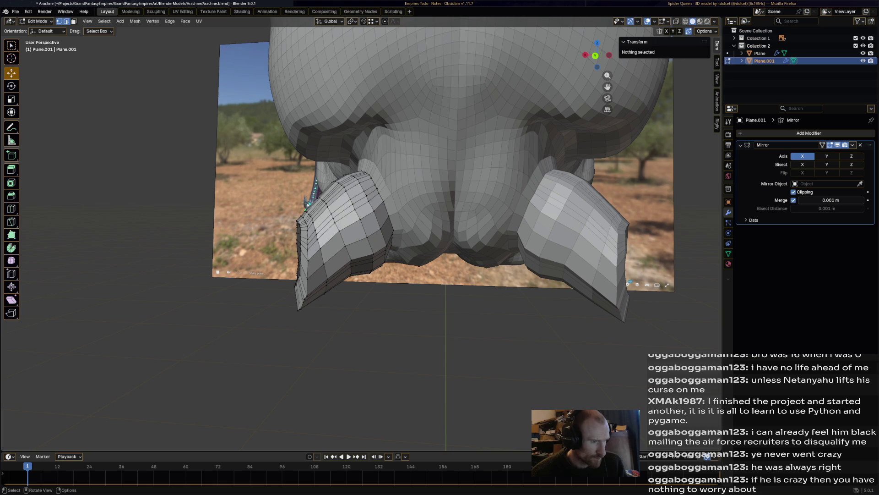
Select the linked left leg island and move it outward along the X axis, then inspect it.
key("l")
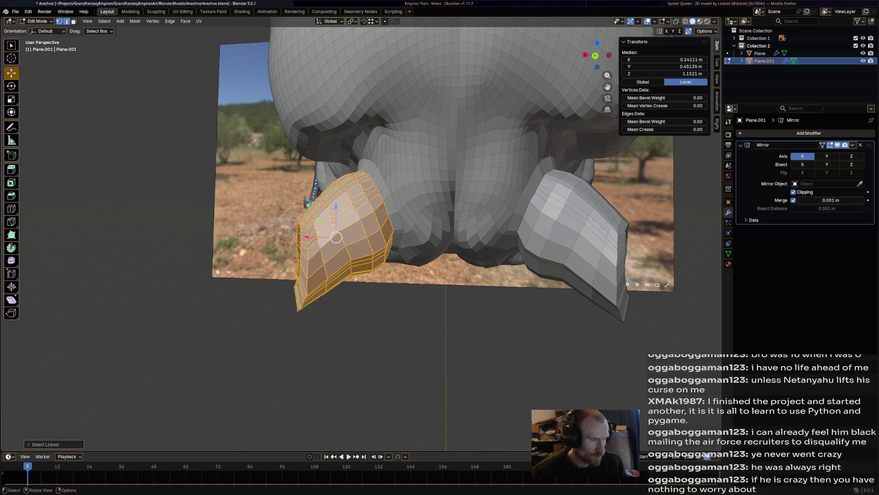
key("g")
key("x")
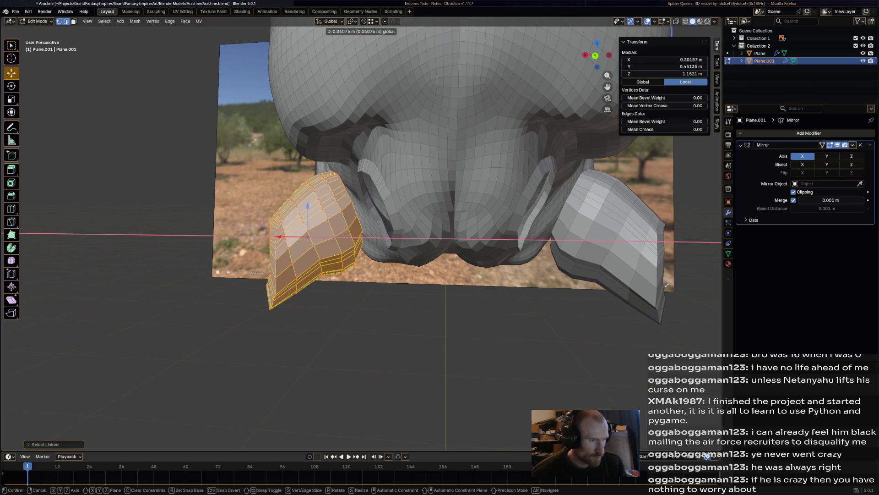
left_click(667, 284)
mouse_move(667, 285)
middle_mouse_down()
mouse_move(593, 283)
mouse_move(641, 256)
mouse_move(320, 257)
middle_mouse_up()
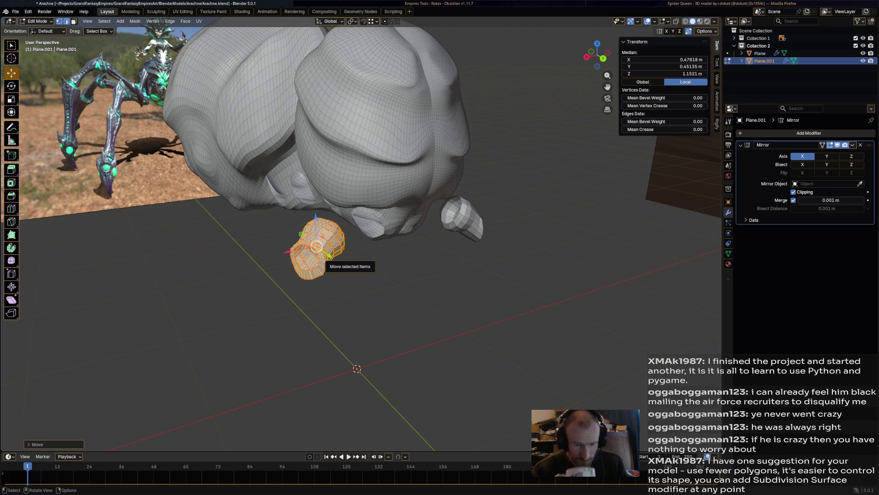
mouse_move(321, 254)
middle_mouse_down()
mouse_move(403, 248)
mouse_move(348, 236)
middle_mouse_up()
Select the leg opening's rim loop, reposition it, and shrink it.
scroll(375, 242, "up", 5)
left_click(309, 216, "alt")
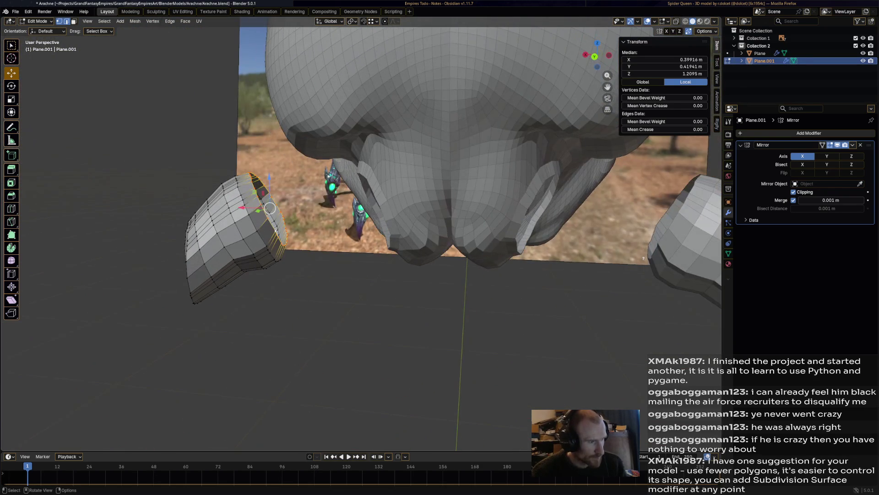
key("g")
left_click(283, 202)
key("s")
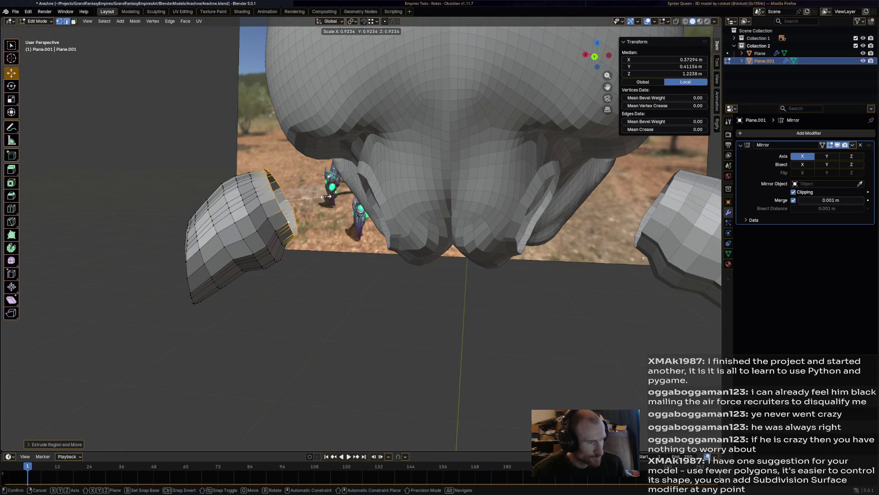
left_click(282, 201)
Extrude the rim twice, narrowing it, and merge the last ring At Center into a pointed tip.
key("e")
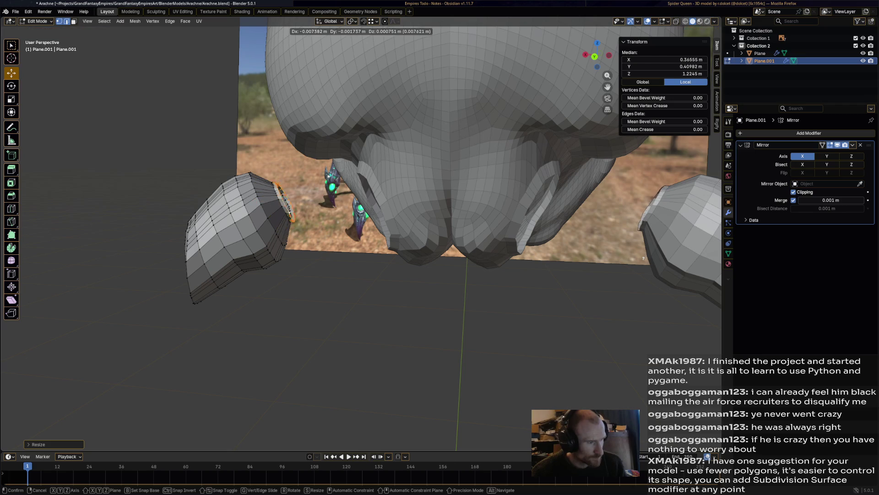
key("s")
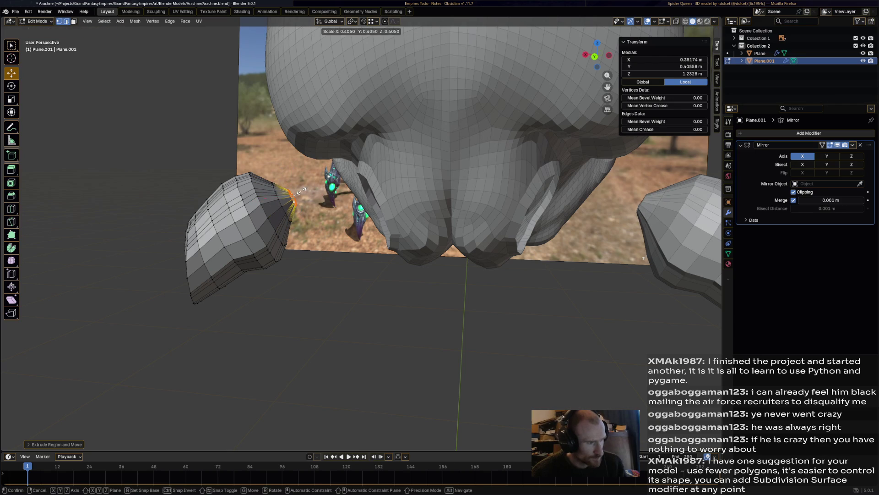
left_click(293, 196)
key("e")
left_click(302, 193)
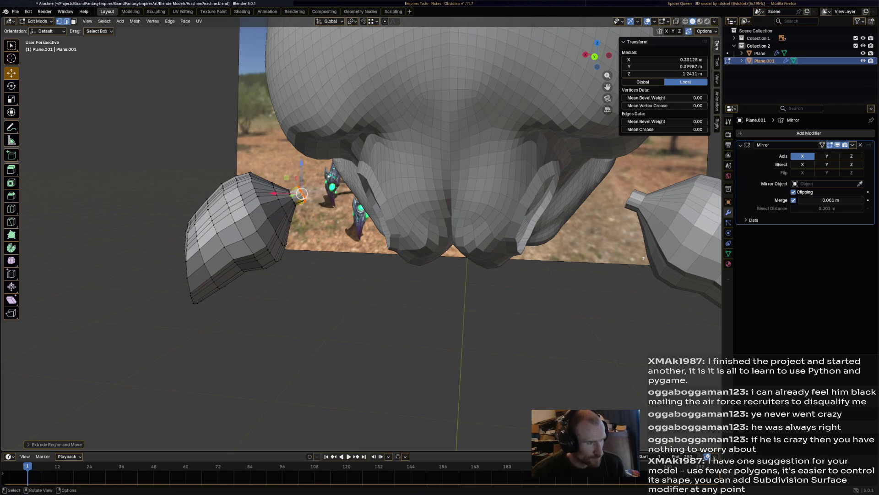
key("m")
key("Up")
key("Up")
key("Up")
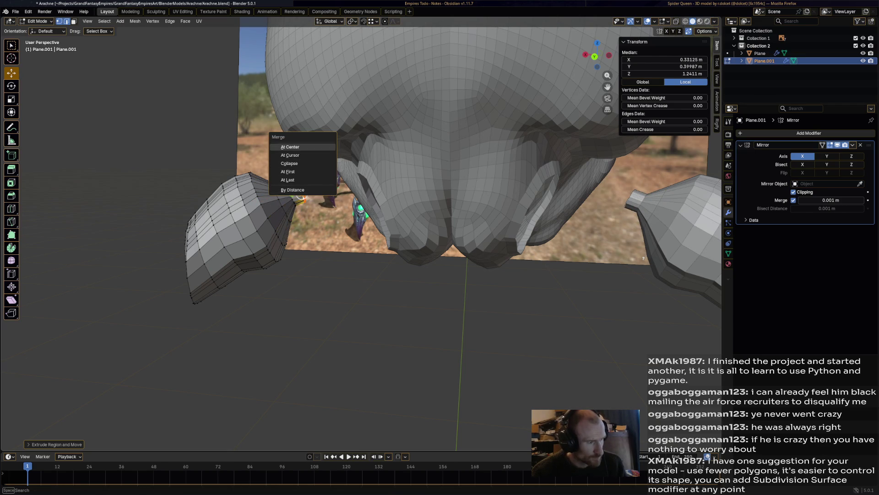
key("Return")
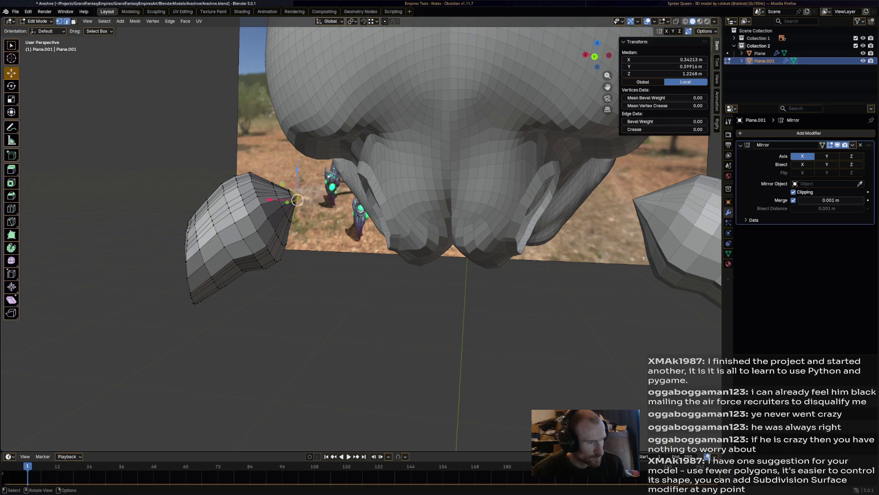
Inspect the underside, select the open end's edge loop, and switch to the Sketchfab Spider Queen reference.
left_click(300, 195, "shift")
scroll(330, 217, "down", 3)
left_click(320, 215)
middle_click_drag(321, 216, 311, 155)
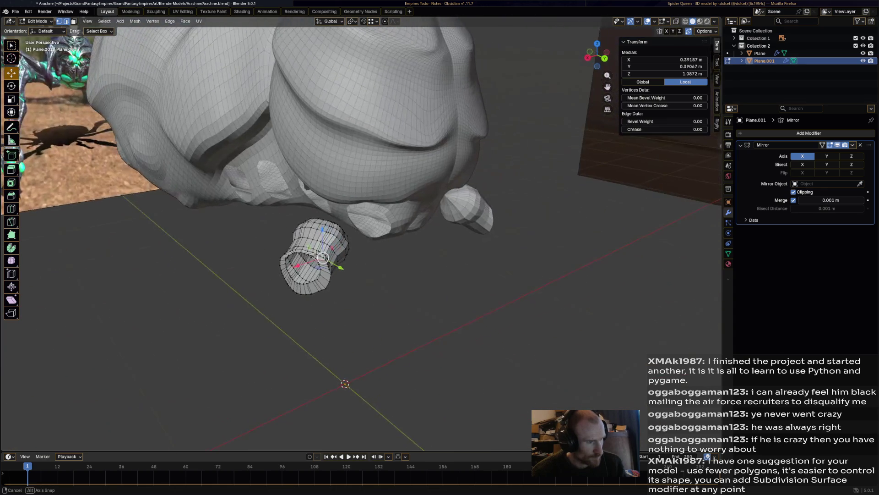
left_click(290, 280, "alt")
middle_click_drag(289, 280, 281, 220)
key("alt+Tab")
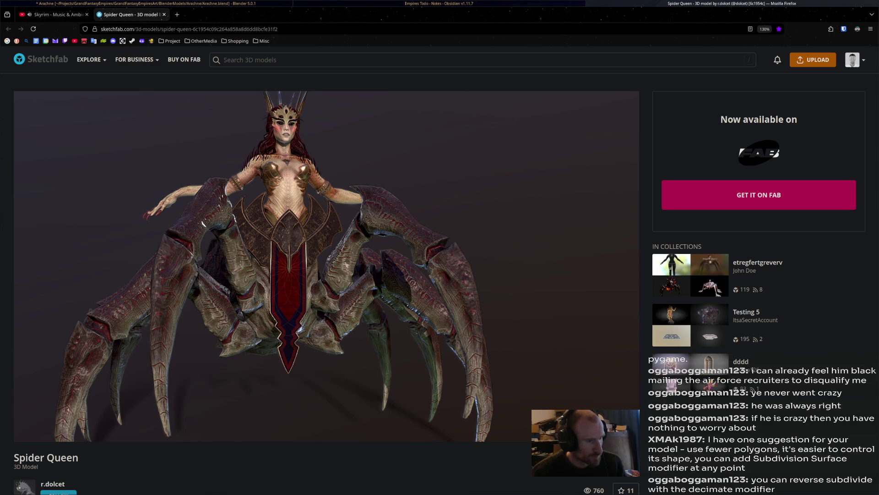
Check the Empires Todo notes and Spider Queen reference, then return to Blender's leg view.
key("alt+Tab")
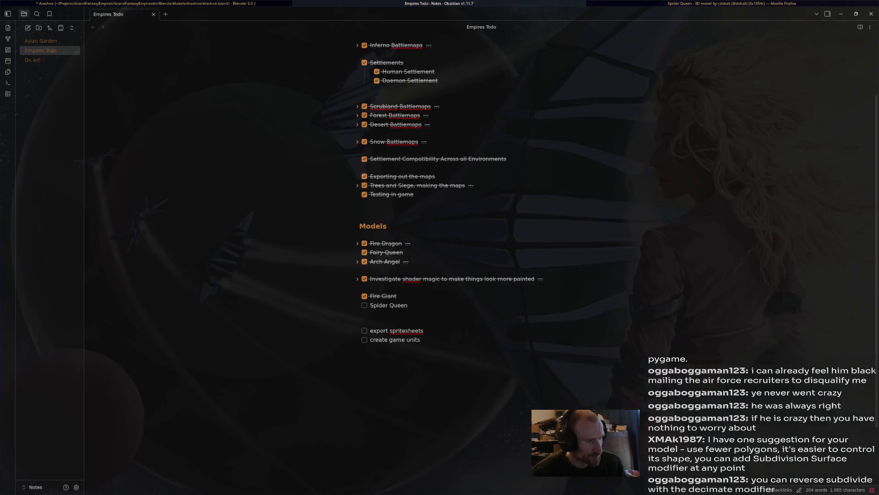
key("alt+Tab")
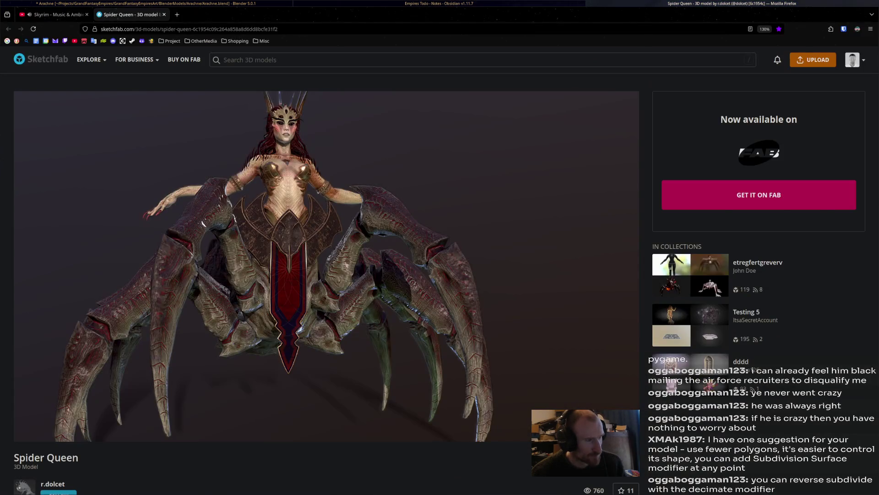
key("alt+Tab")
middle_click_drag(389, 297, 334, 256)
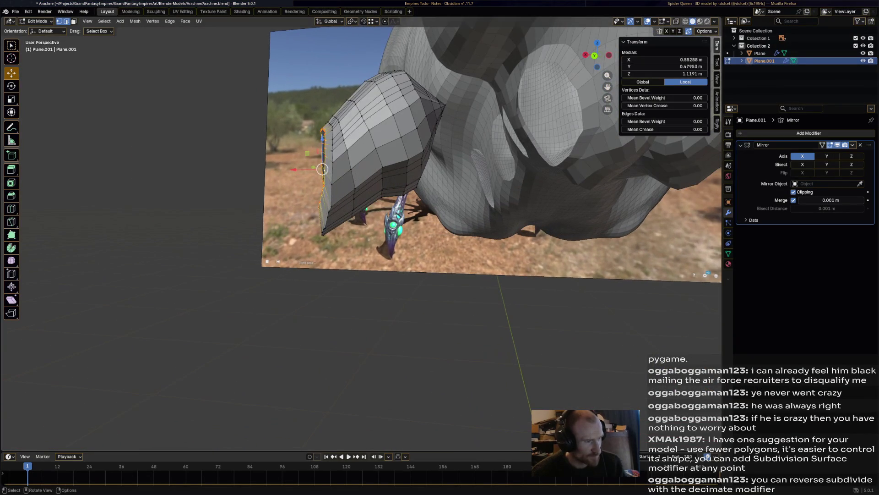
Move the leg's open-end loop left and flatten it by scaling X to 0.
key("g")
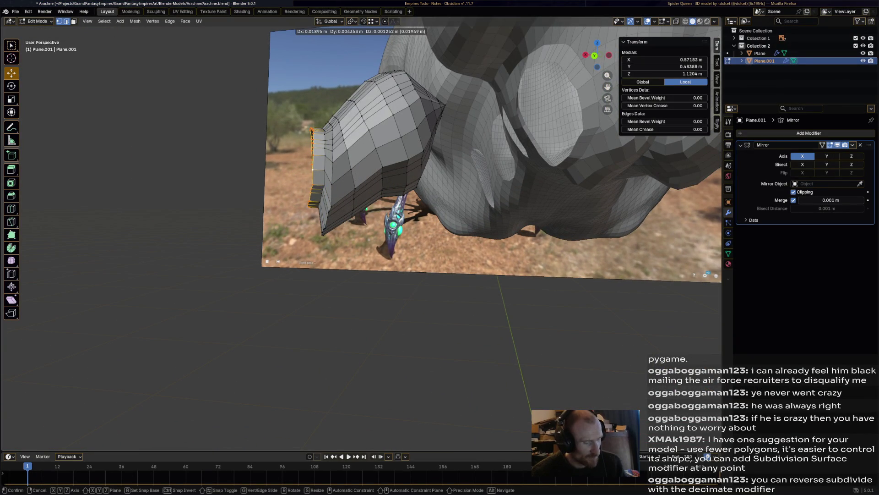
key("Return")
key("s")
key("x")
key("0")
key("Return")
Extrude a new leg segment leftward, add another short extrusion, and tilt it slightly upward.
key("e")
key("Return")
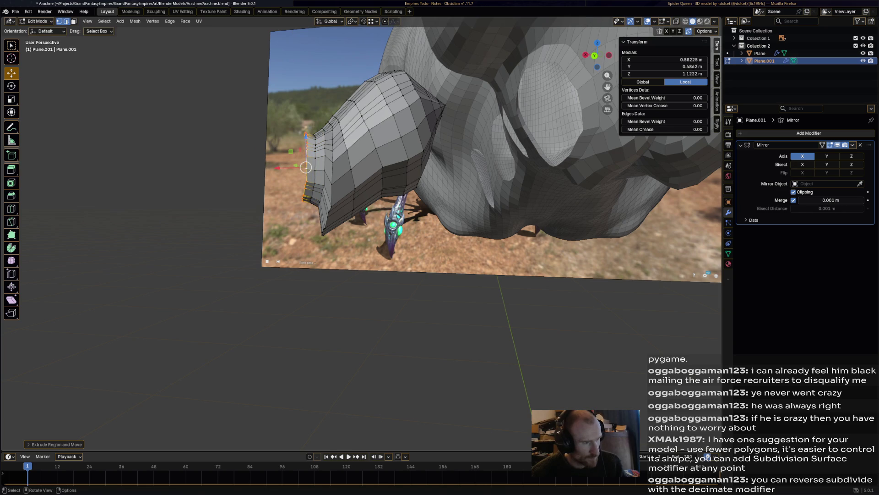
left_click(303, 164)
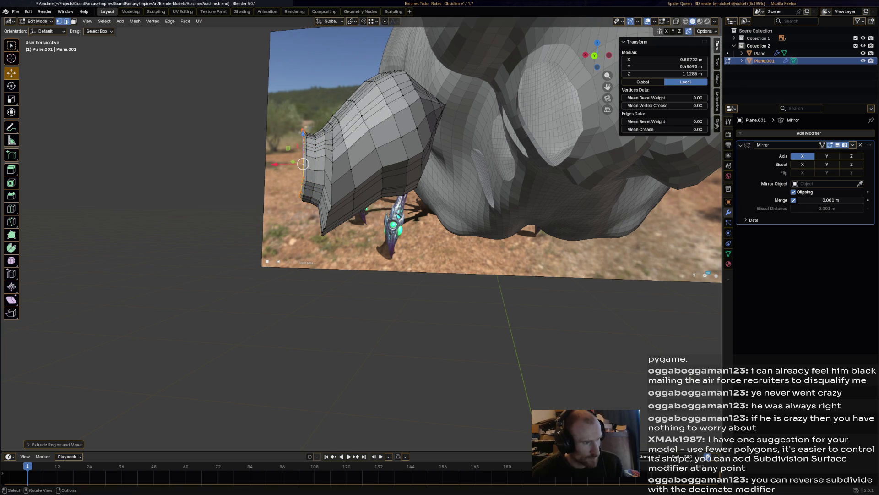
right_click(306, 167, "ctrl")
key("r")
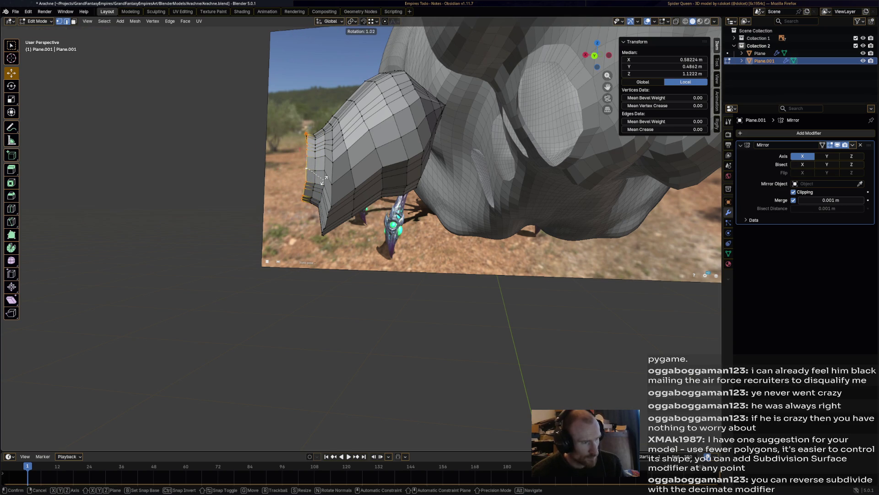
left_click(320, 184)
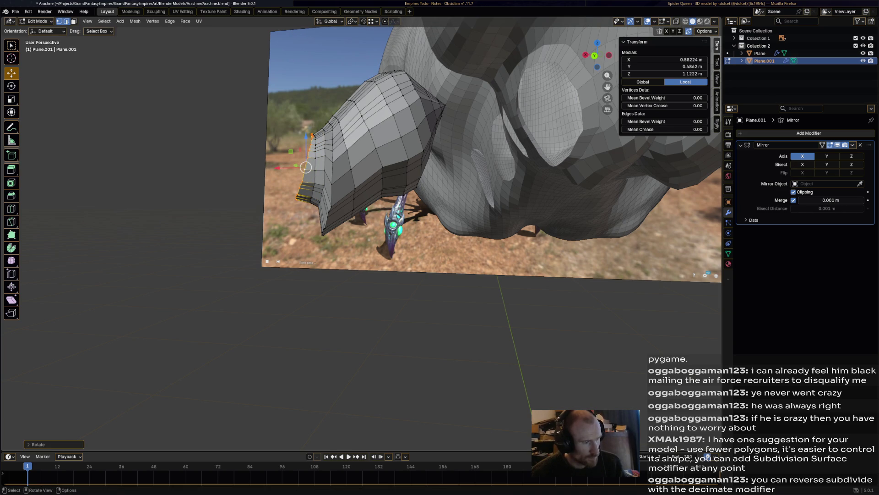
mouse_move(320, 183)
middle_mouse_down()
mouse_move(376, 188)
mouse_move(311, 184)
mouse_move(341, 192)
middle_mouse_up()
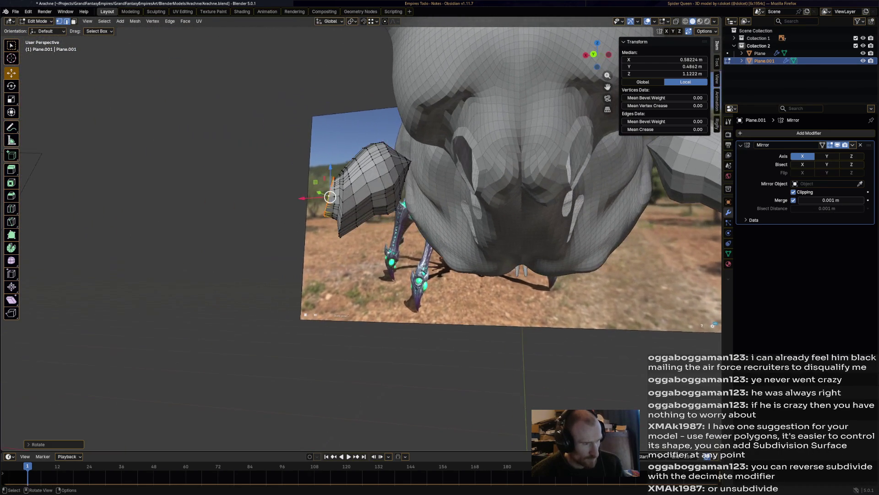
Reposition the leg's end loop, enlarge it, then move it again and shrink it slightly.
key("g")
left_click(327, 194)
key("s")
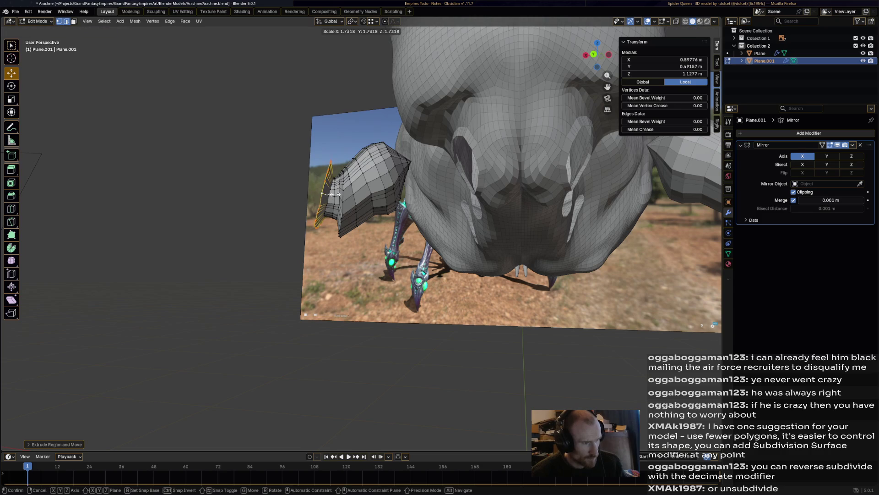
left_click(334, 194)
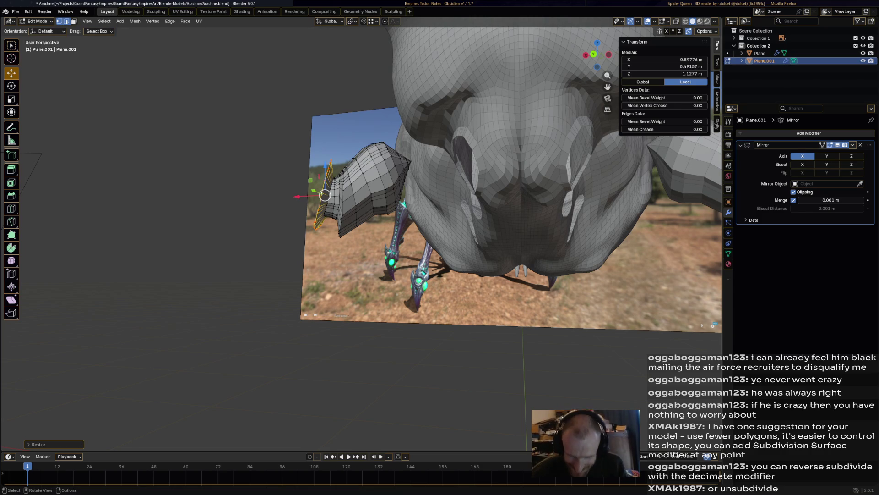
key("g")
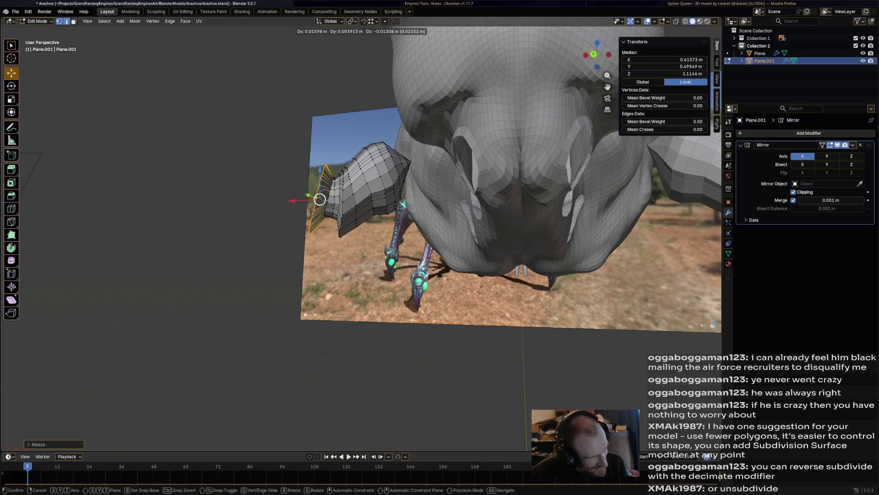
left_click(323, 200)
key("s")
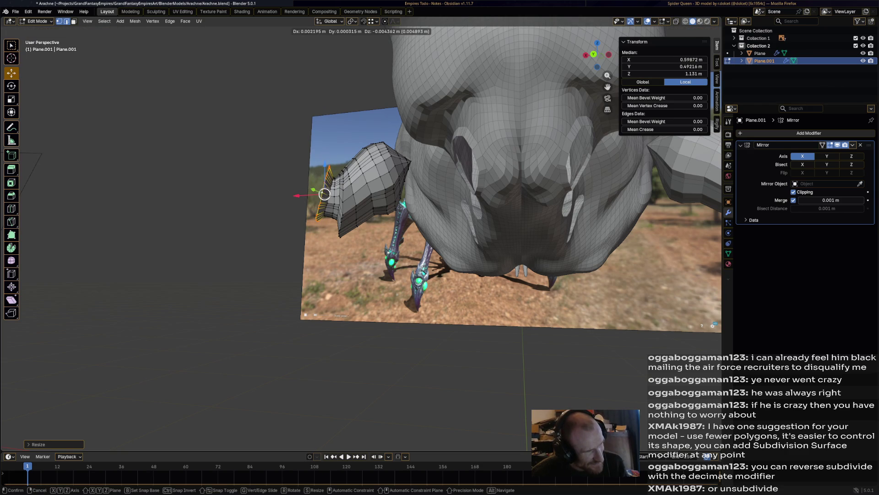
key("r")
Rotate the end ring and shift it step by step further outward.
left_click(357, 197)
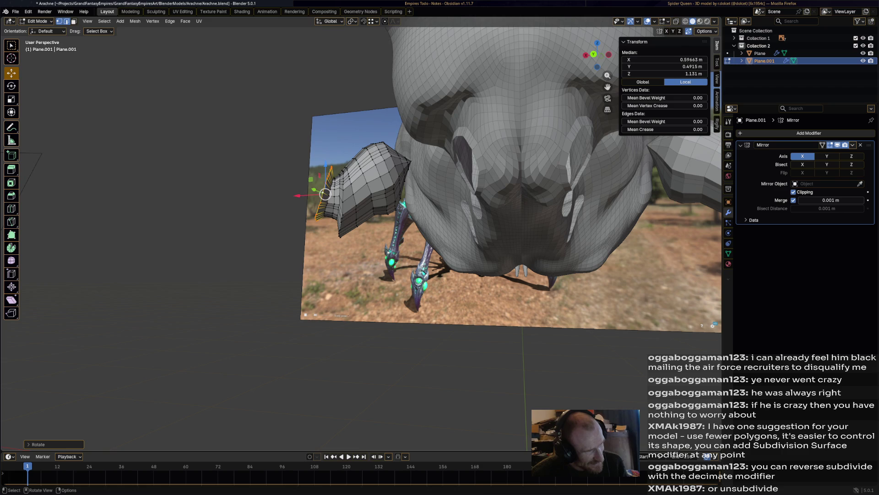
key("g")
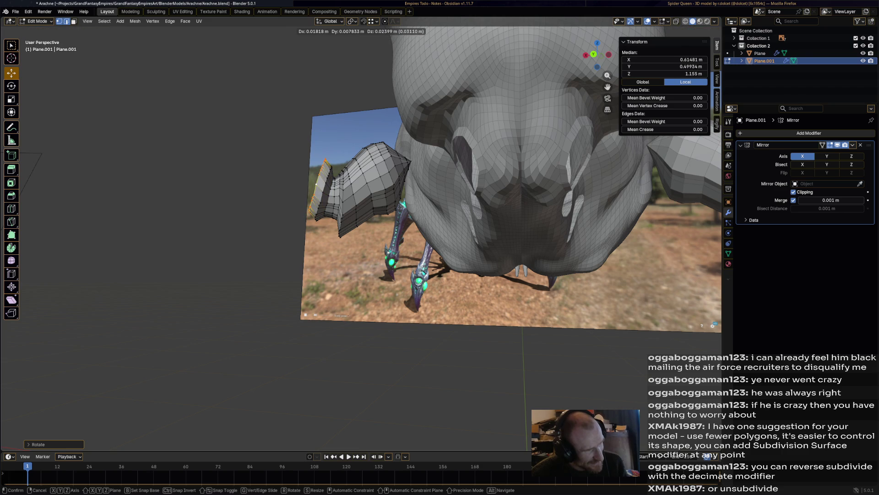
left_click(318, 186)
key("g")
left_click(317, 186)
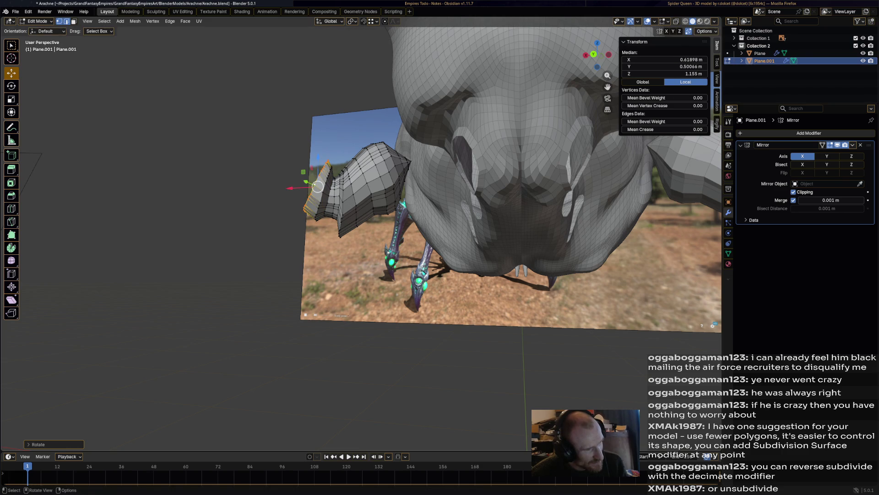
key("g")
left_click(314, 185)
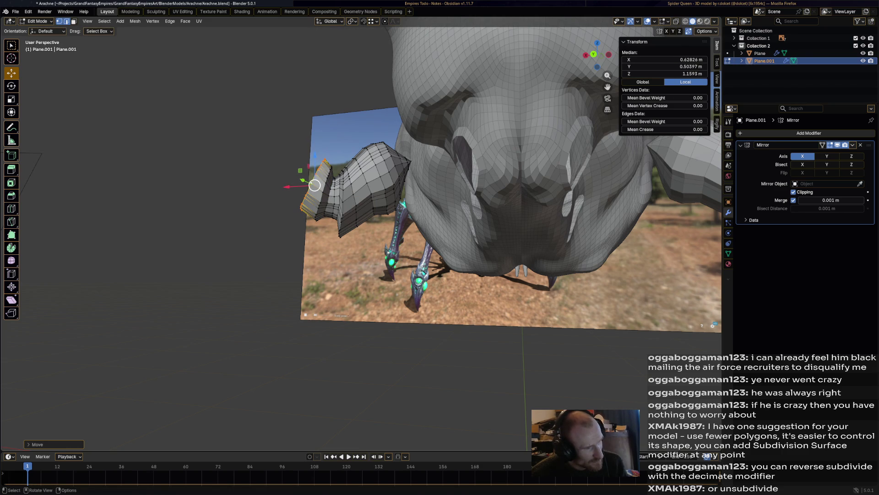
key("g")
left_click(301, 173)
Tilt the end ring upward and move it up and outward to lengthen the second leg section.
key("r")
left_click(302, 173)
left_click_drag(302, 173, 301, 173)
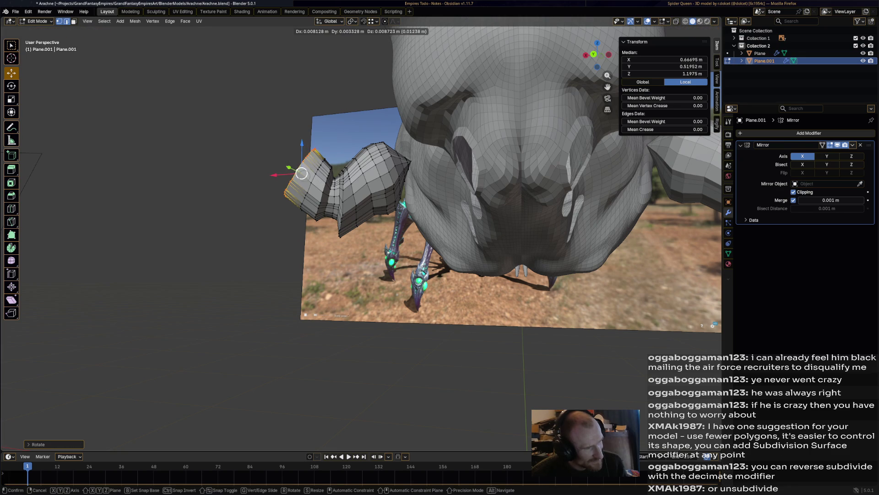
left_click(289, 161)
key("g")
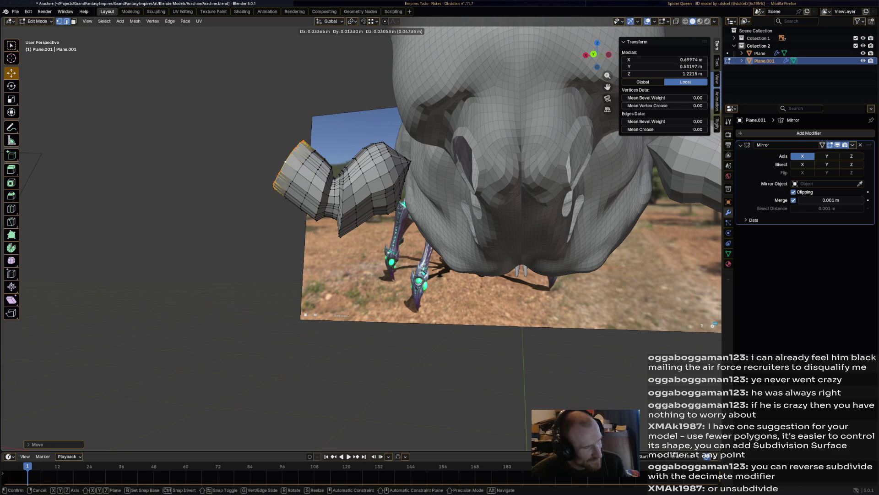
left_click(289, 161)
Try extruding another leg section, undo it, and switch to the Spider Queen reference.
key("e")
left_click(276, 158)
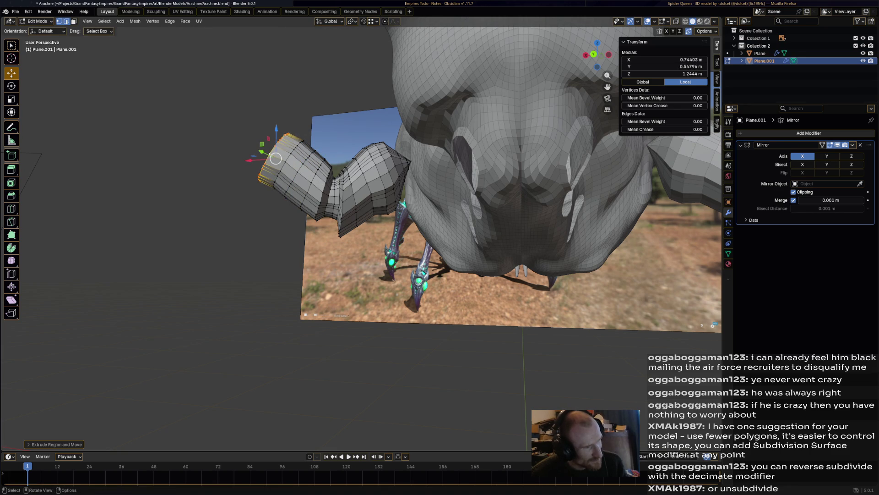
key("ctrl+z")
key("ctrl+z")
mouse_move(367, 229)
middle_mouse_down()
mouse_move(362, 247)
mouse_move(297, 284)
mouse_move(197, 273)
mouse_move(220, 254)
mouse_move(202, 270)
middle_mouse_up()
key("alt+Tab")
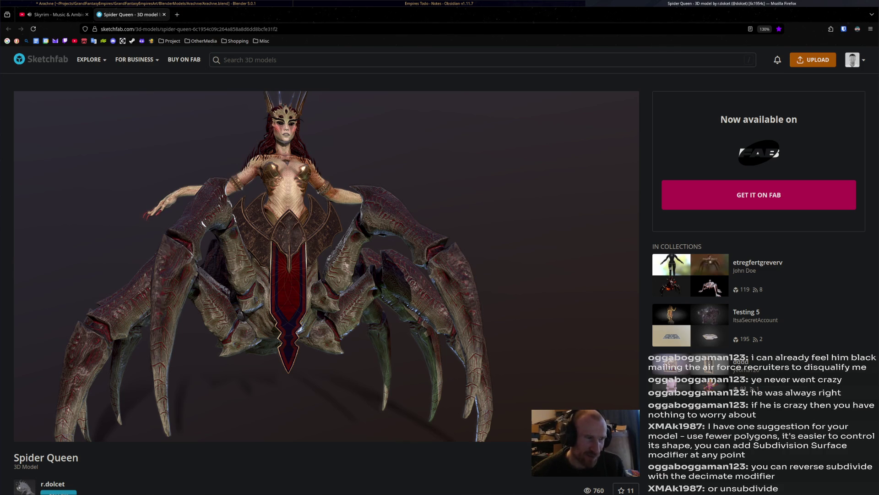
key("alt+Tab")
key("alt+Tab")
middle_click_drag(367, 275, 321, 288)
scroll(389, 229, "up", 5)
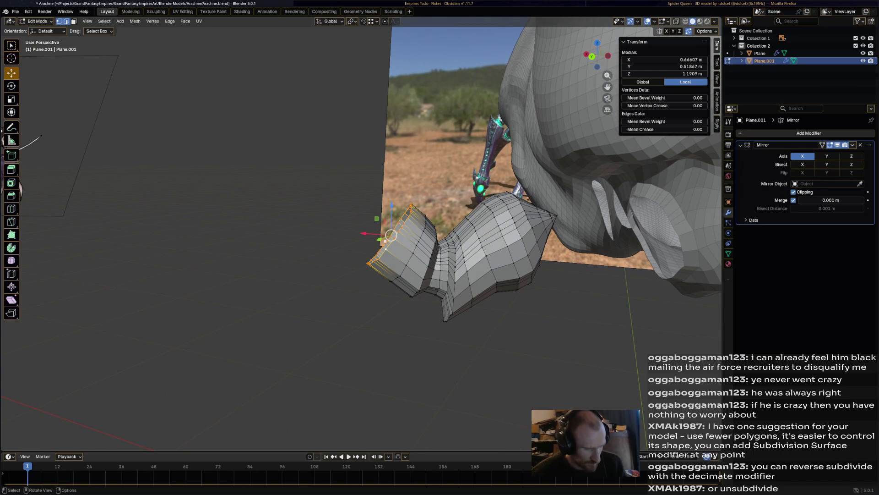
Enlarge the leg's end ring, then extrude a new section with a smaller, repositioned end ring.
key("s")
left_click(437, 256)
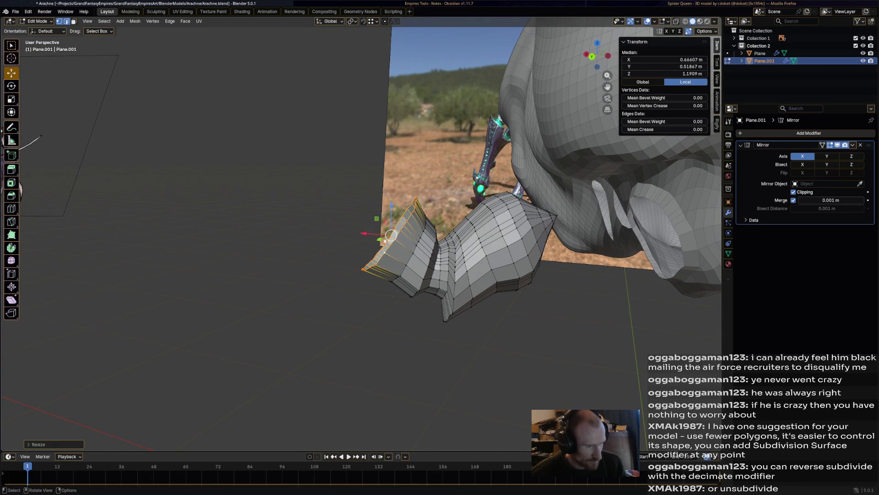
key("e")
left_click(407, 238)
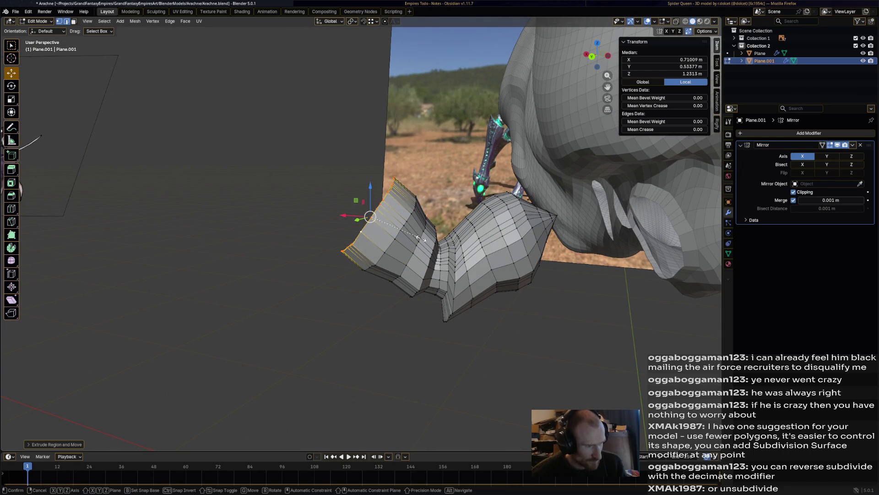
key("s")
left_click(363, 206)
key("g")
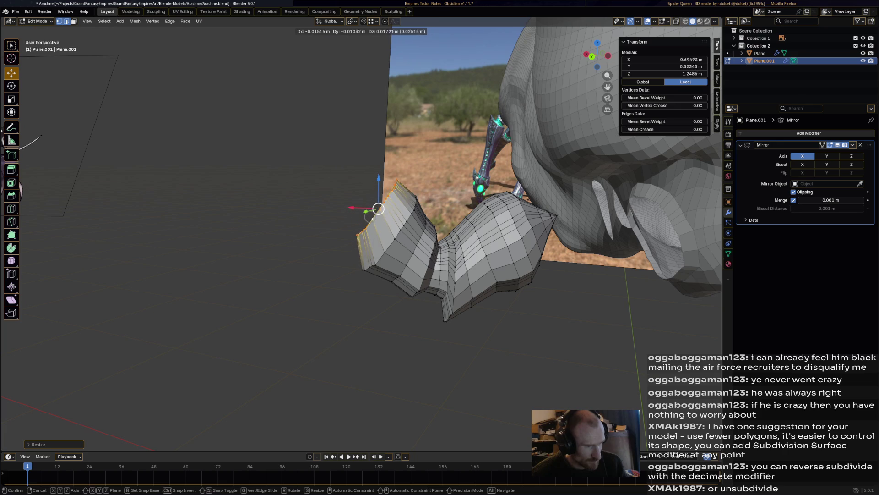
left_click(378, 207)
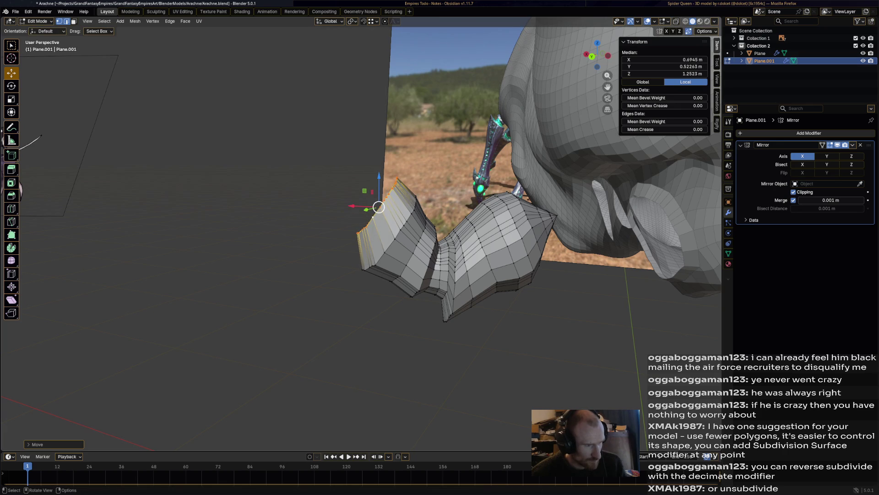
Extrude another leg section, widening its end ring and moving it up and outward.
key("e")
left_click(369, 192)
key("s")
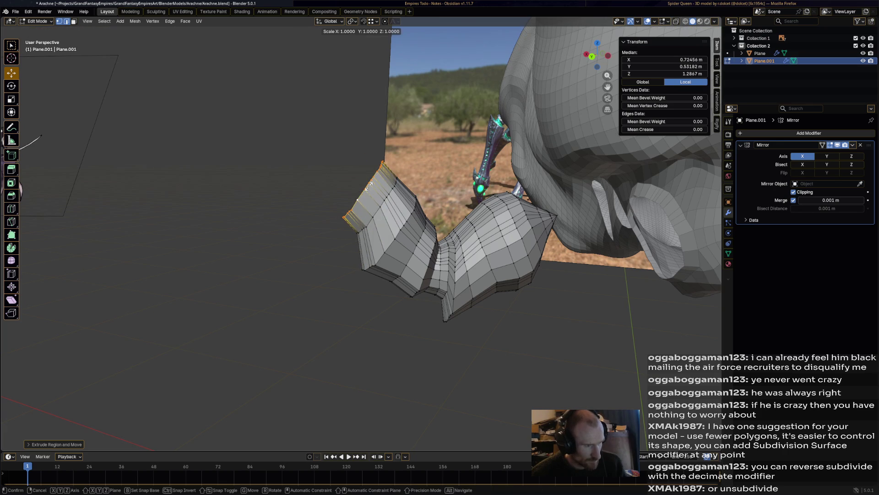
left_click(365, 188)
key("g")
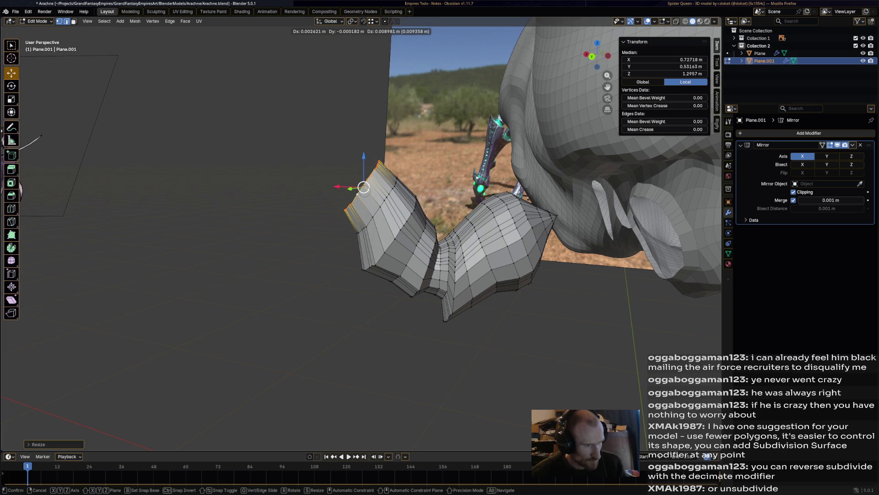
left_click(365, 188)
key("g")
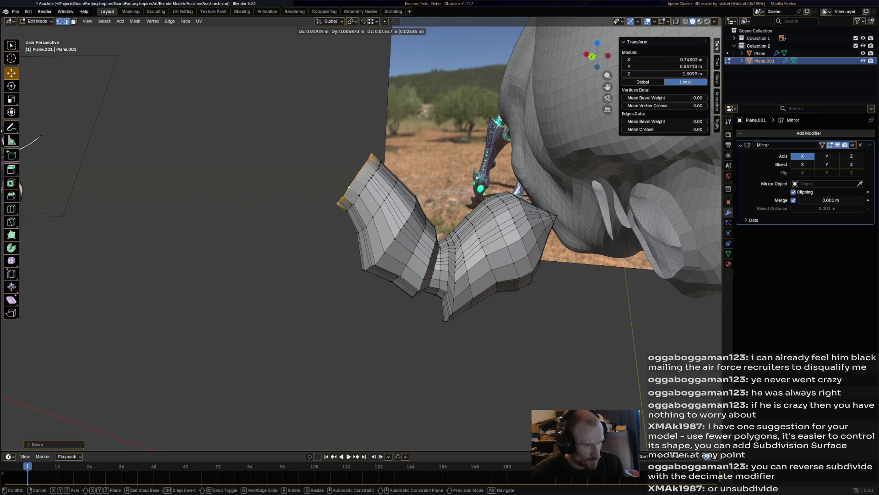
left_click(347, 170)
Extrude the next leg section, resizing its end ring and moving it up and outward.
key("e")
left_click(350, 167)
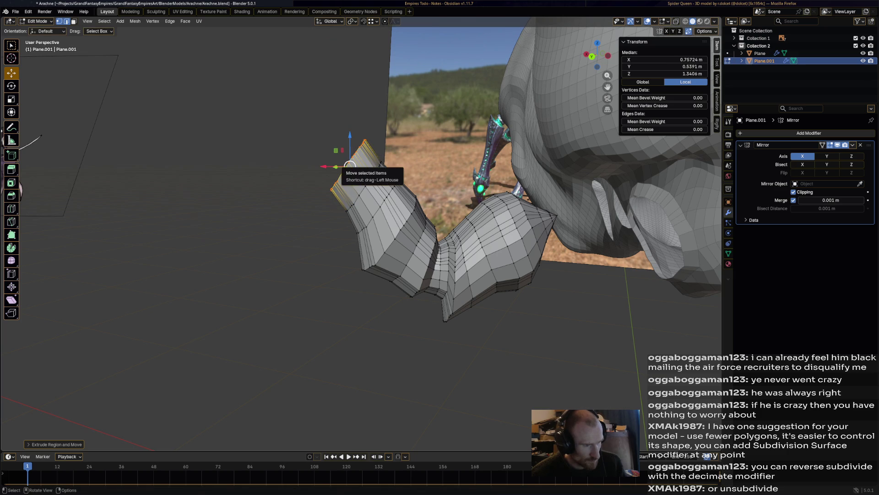
key("s")
left_click(348, 167)
key("g")
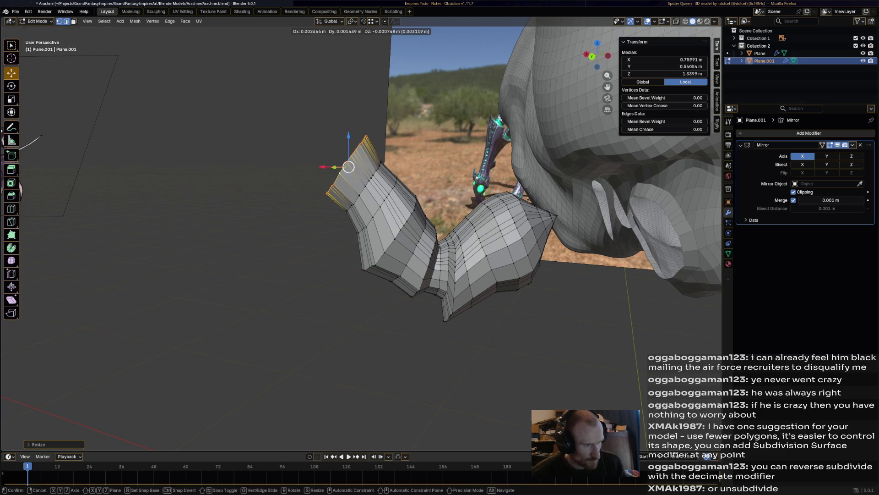
left_click(342, 168)
key("g")
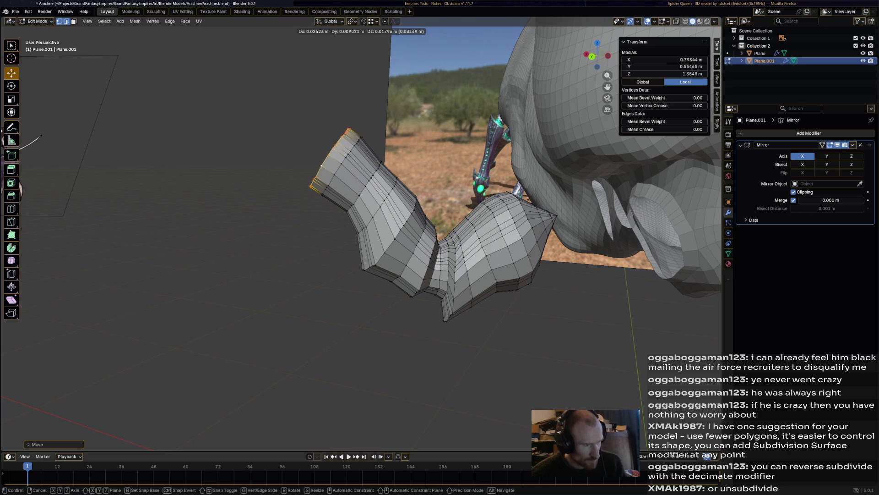
left_click(309, 153)
Extrude a final tapered end segment, nudge it into place, then bring up the Sketchfab Spider Queen reference.
key("e")
left_click(310, 149)
key("s")
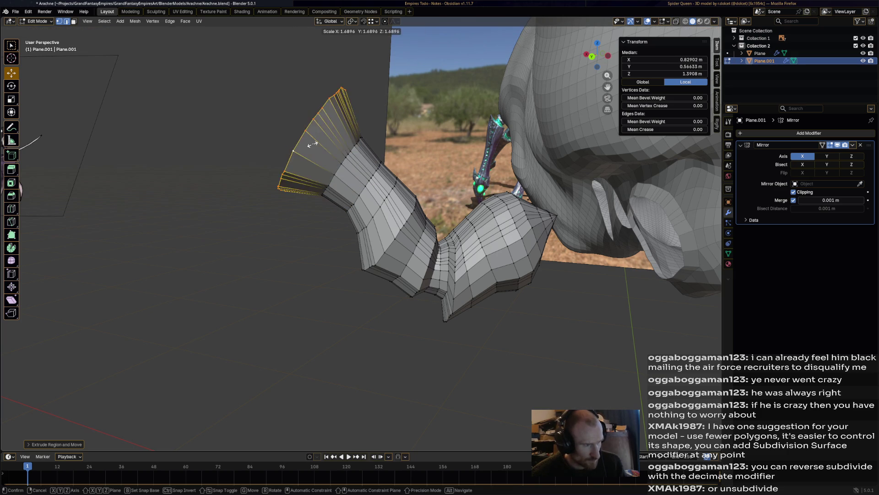
right_click(313, 144)
key("s")
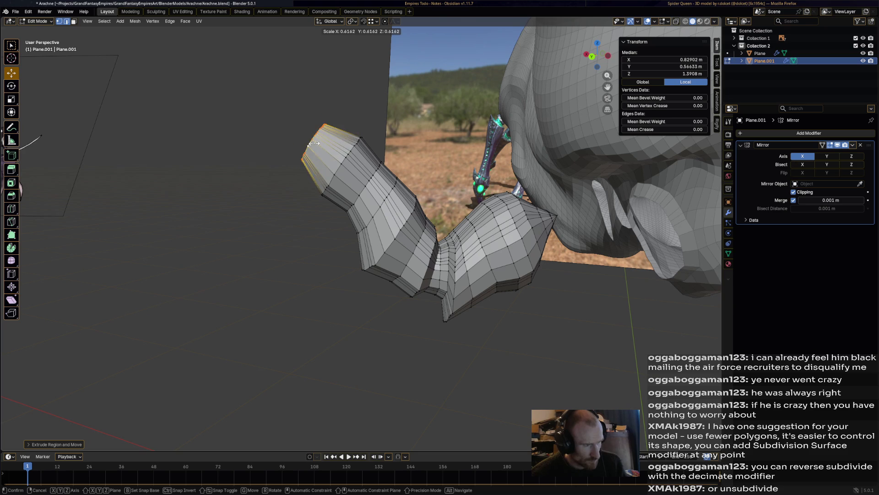
left_click(315, 143)
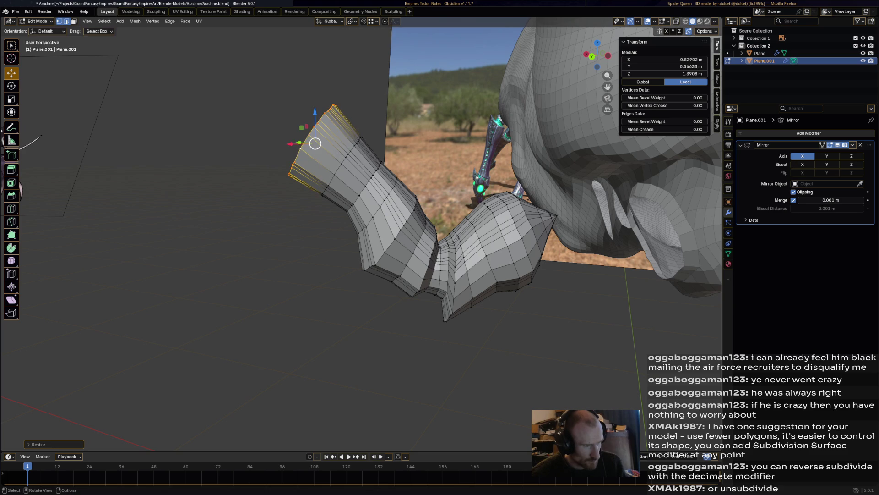
left_click_drag(315, 144, 303, 142)
mouse_move(301, 142)
middle_mouse_down()
mouse_move(357, 235)
mouse_move(382, 192)
mouse_move(403, 186)
mouse_move(394, 180)
middle_mouse_up()
key("alt+Tab")
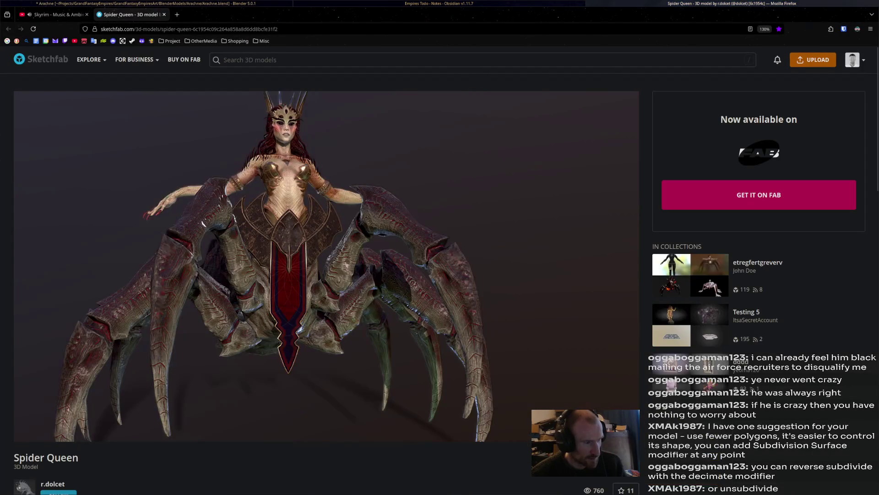
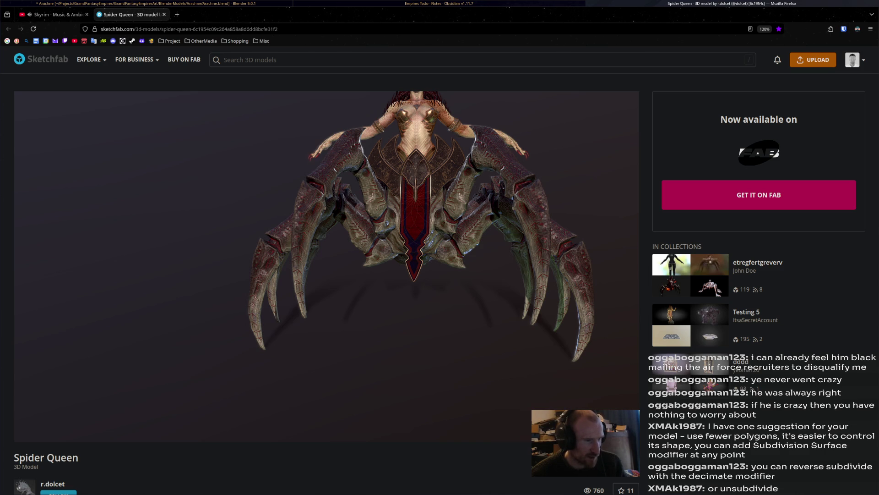
Select the whole linked leg mesh, enlarge it, and move it into position.
key("alt+Tab")
key("Tab")
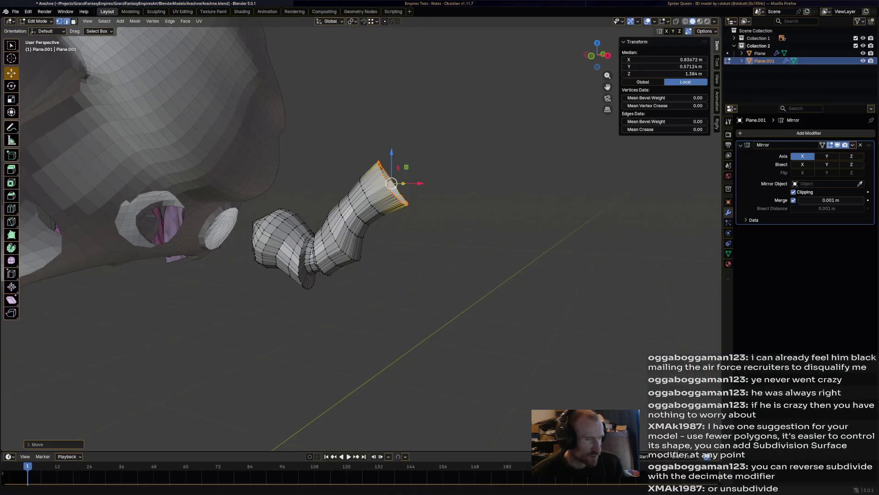
mouse_move(366, 229)
middle_mouse_down()
mouse_move(526, 229)
mouse_move(503, 229)
middle_mouse_up()
scroll(412, 206, "up", 2)
mouse_move(412, 206)
middle_mouse_down()
mouse_move(458, 206)
mouse_move(403, 206)
middle_mouse_up()
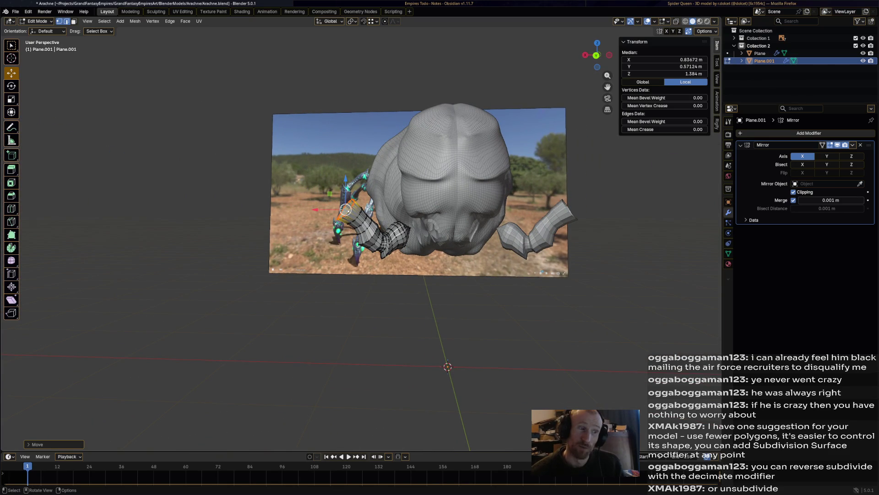
key("ctrl+l")
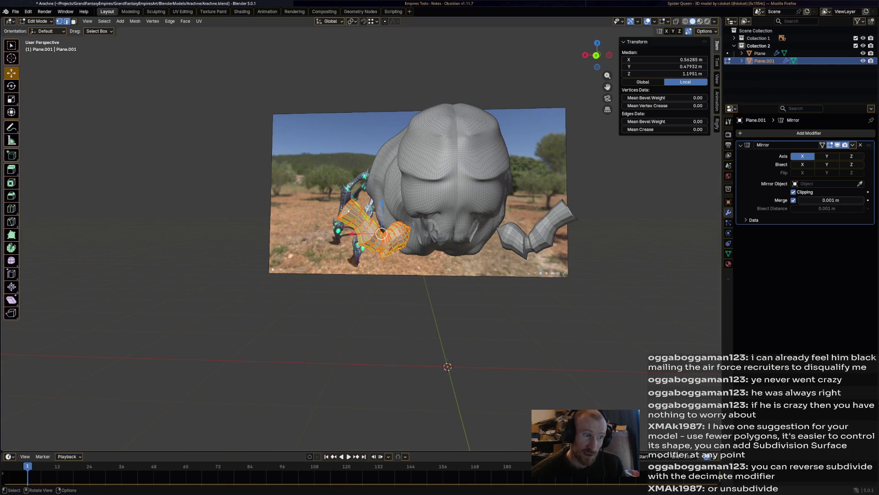
key("s")
key("Return")
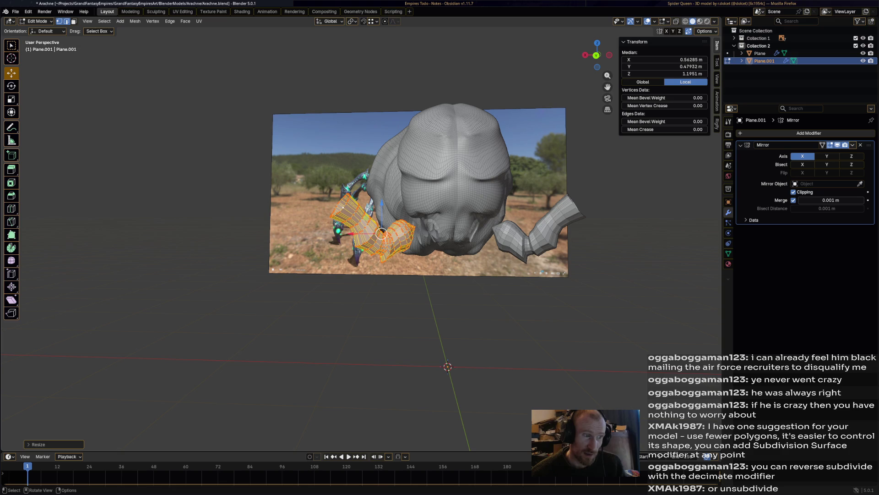
key("g")
key("Return")
Select the leg-tip edge loop, scale it, and nudge it slightly up and right.
scroll(362, 229, "up", 2)
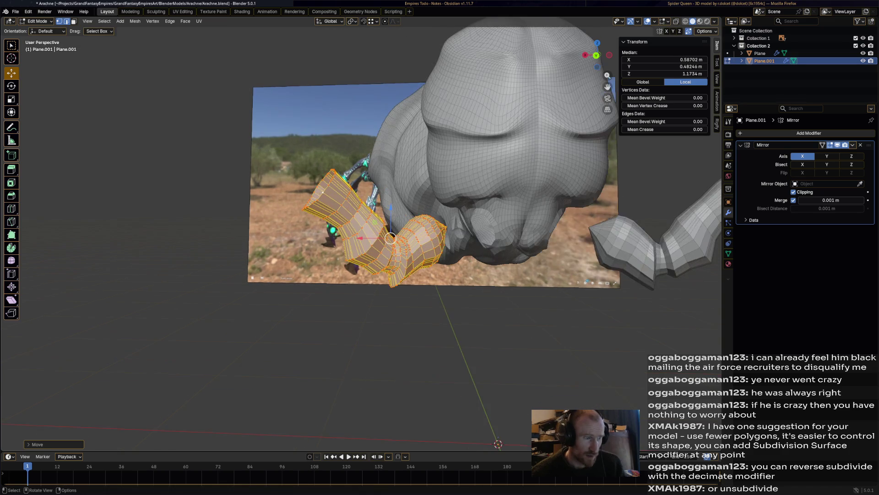
left_click(332, 179, "alt")
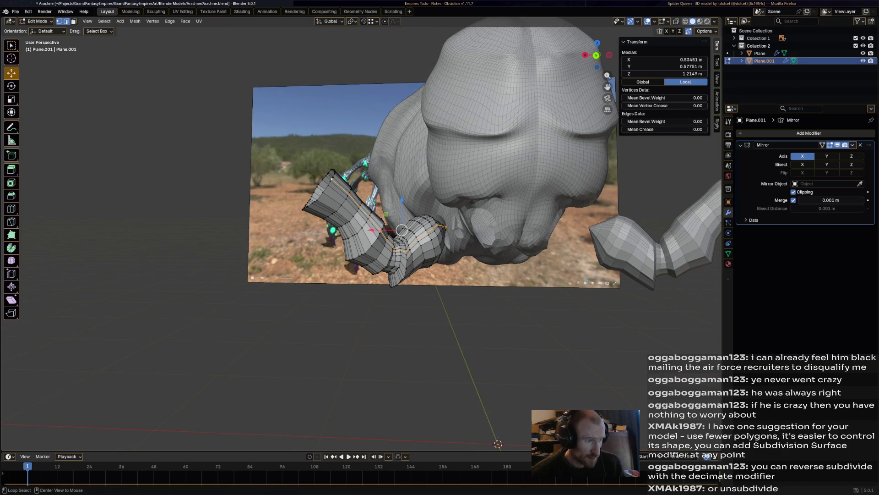
left_click(320, 185, "alt")
key("s")
key("Return")
left_click_drag(318, 189, 322, 186)
Extrude the tip loop into a new segment, widen it into a flare, and rotate it.
key("e")
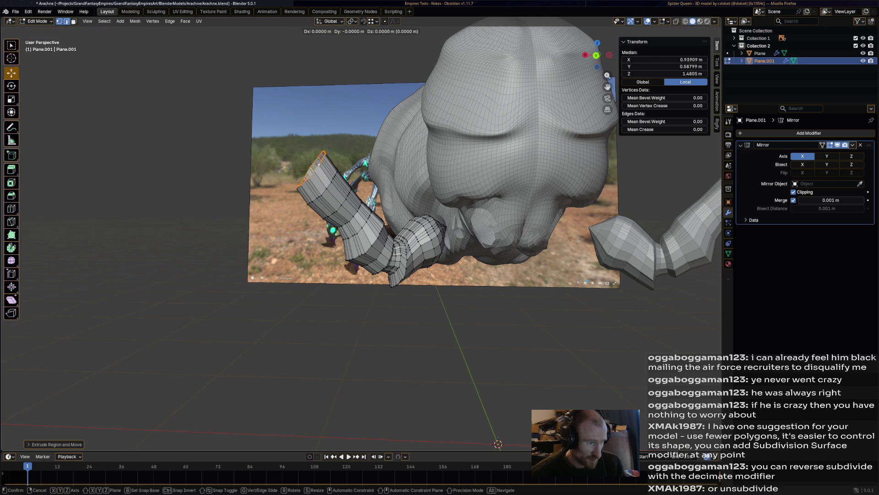
key("s")
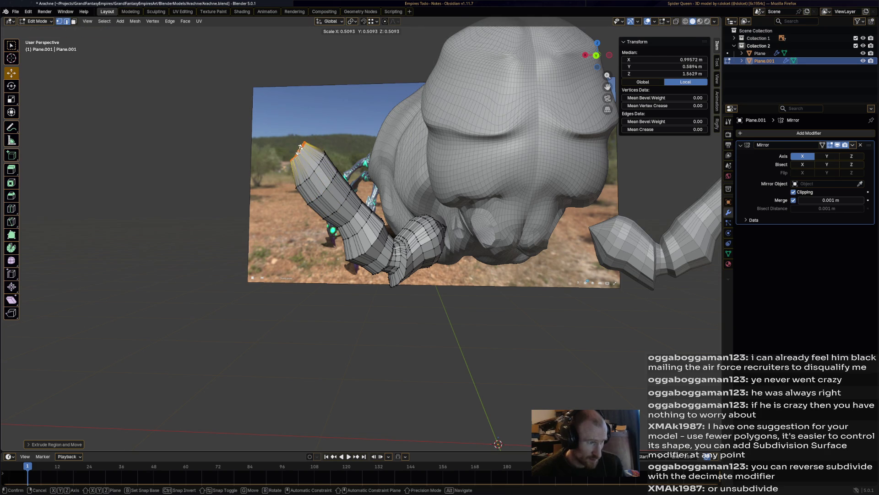
left_click(300, 148)
key("r")
left_click(296, 148)
Narrow, reposition and rotate the flared tip loop.
key("g")
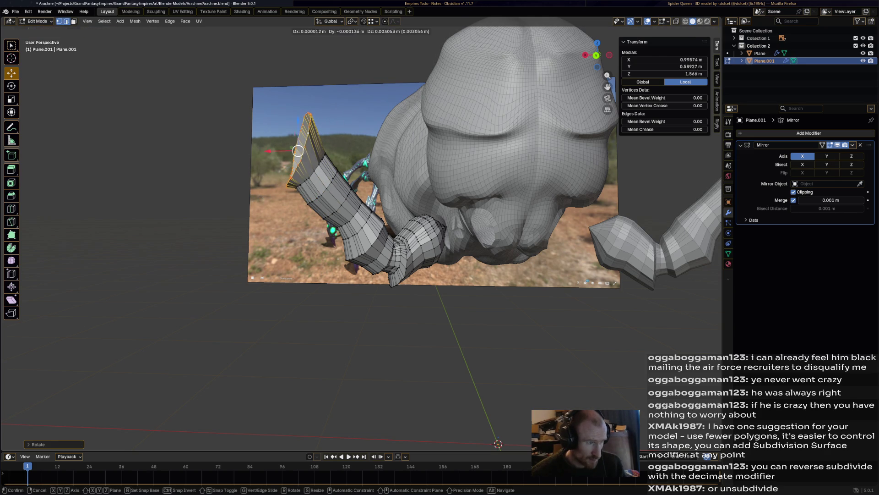
key("s")
left_click(291, 150)
key("g")
left_click(294, 148)
key("r")
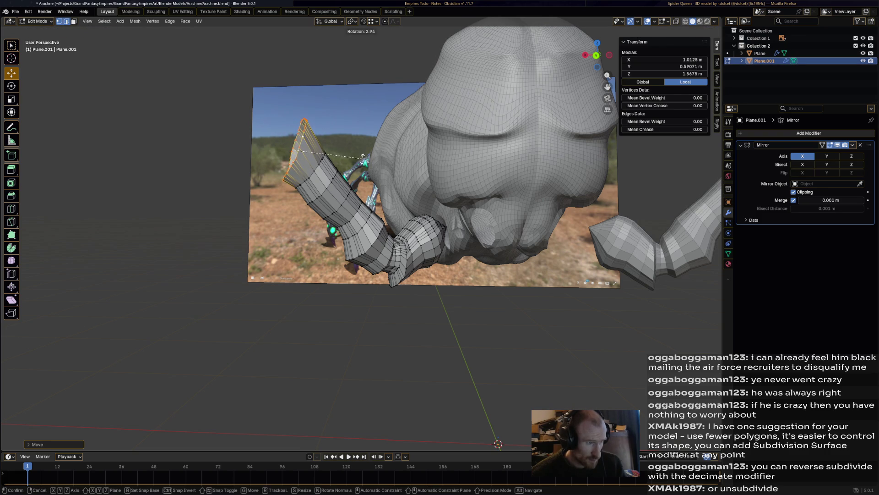
left_click(361, 161)
Move the tip loop into its final position, viewed from above.
mouse_move(362, 206)
middle_mouse_down()
mouse_move(316, 293)
mouse_move(323, 305)
mouse_move(357, 297)
mouse_move(439, 246)
mouse_move(441, 215)
middle_mouse_up()
key("g")
left_click(356, 305)
Select the entire leg mesh and rotate it.
key("a")
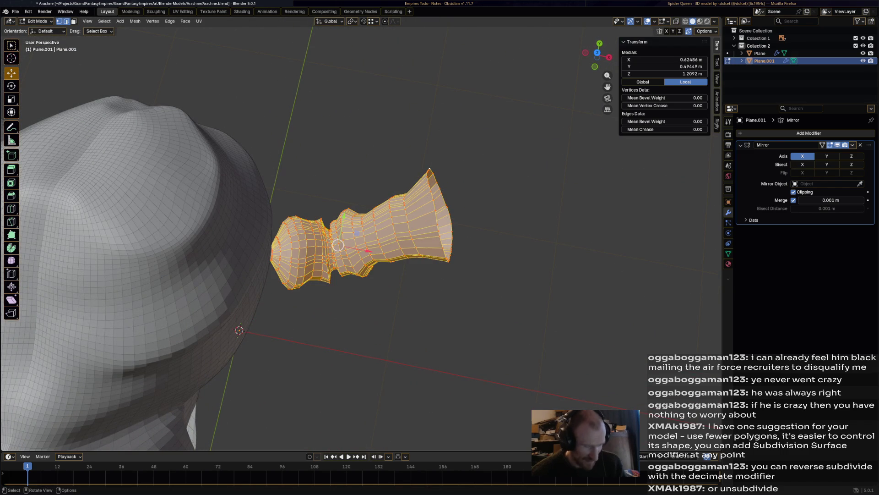
key("r")
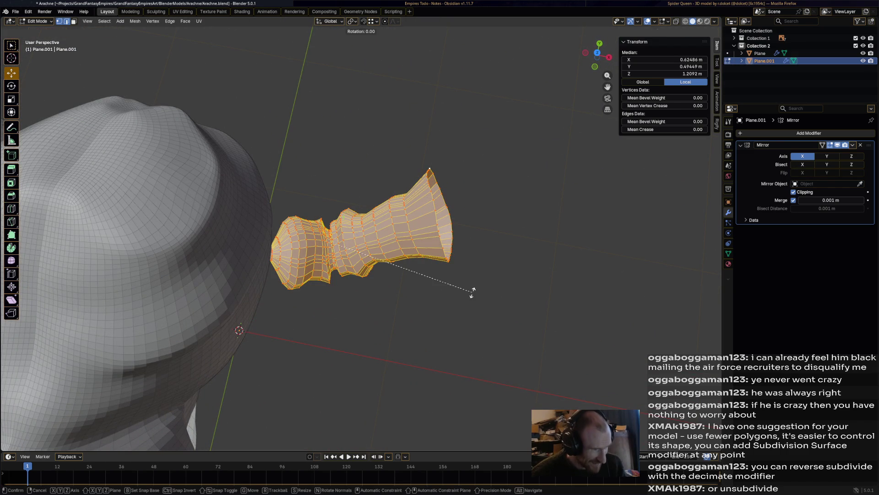
left_click(432, 328)
middle_click_drag(431, 329, 407, 229)
Shift the leg along the Y axis and lower it along Z.
key("g")
key("y")
key("Return")
key("g")
key("z")
left_click(338, 257)
mouse_move(338, 257)
middle_mouse_down()
mouse_move(302, 192)
mouse_move(339, 215)
mouse_move(319, 229)
mouse_move(315, 256)
mouse_move(329, 284)
middle_mouse_up()
Rotate the leg twice more so it angles outward beneath the body.
key("r")
left_click(422, 226)
key("r")
left_click(414, 299)
middle_click_drag(413, 299, 527, 270)
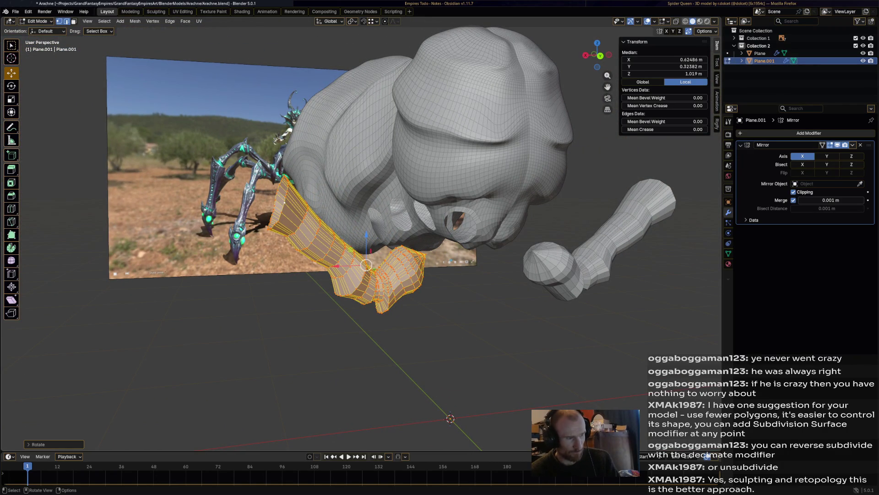
Select the edge loop around the top of the leg.
key("alt+a")
left_click(284, 202)
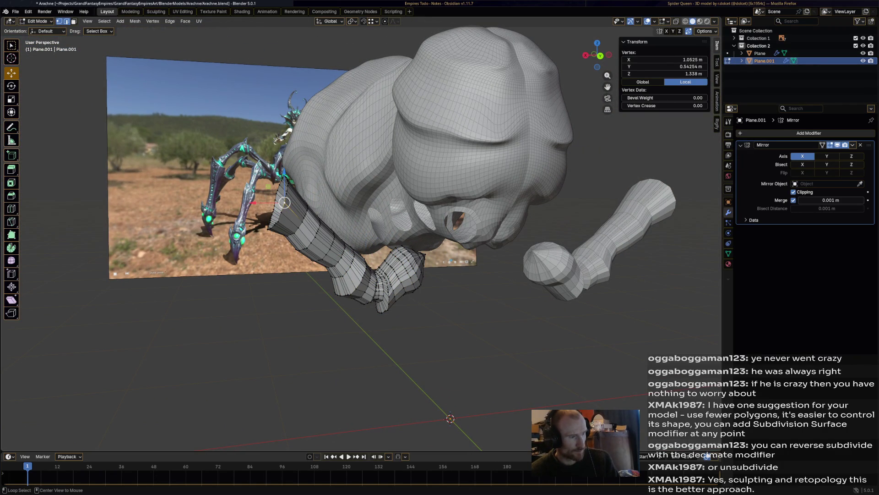
left_click(277, 203, "alt")
middle_click_drag(277, 203, 293, 210)
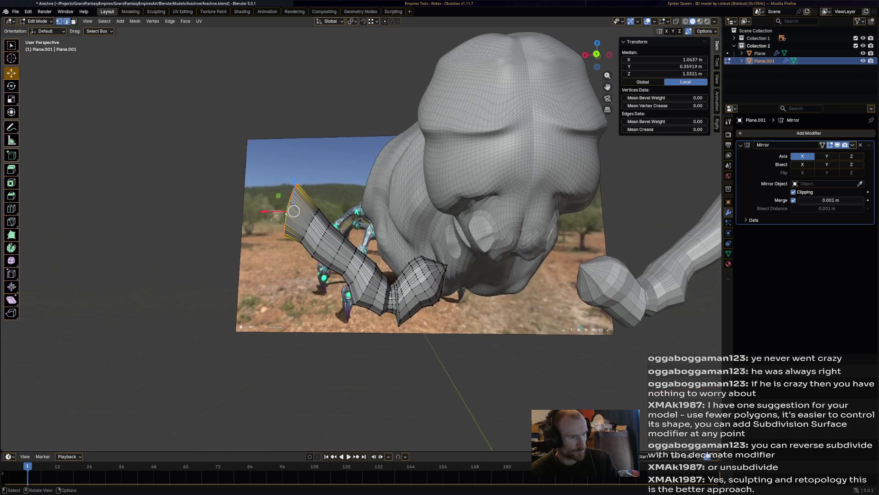
scroll(294, 210, "up", 3)
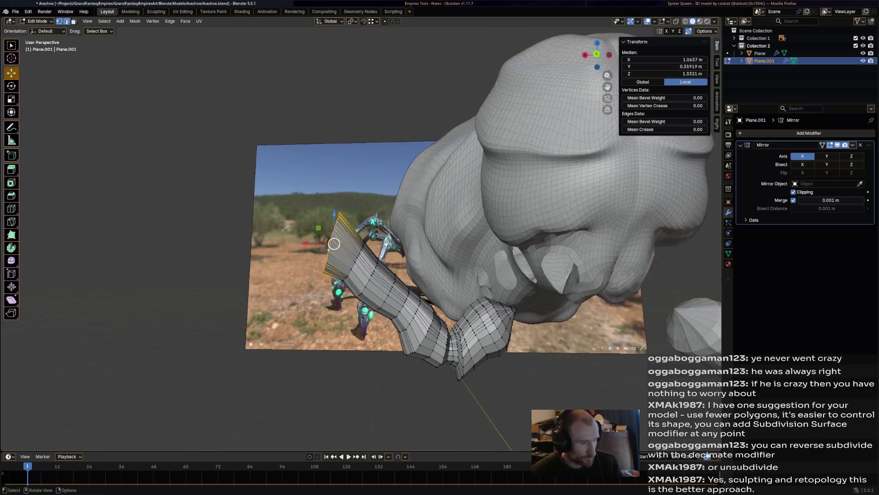
Extrude the top loop into a new segment, scale it, and nudge the ring.
key("e")
left_click(330, 241)
key("s")
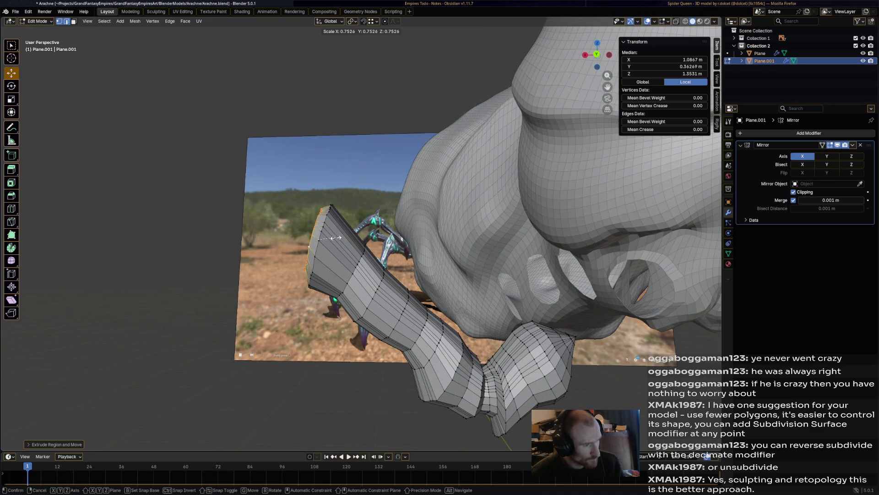
left_click(337, 238)
mouse_move(337, 238)
middle_mouse_down()
mouse_move(256, 230)
mouse_move(339, 260)
mouse_move(331, 232)
mouse_move(255, 230)
middle_mouse_up()
key("g")
left_click(257, 231)
Shift the new ring slightly outward, then bring up the Sketchfab reference.
key("g")
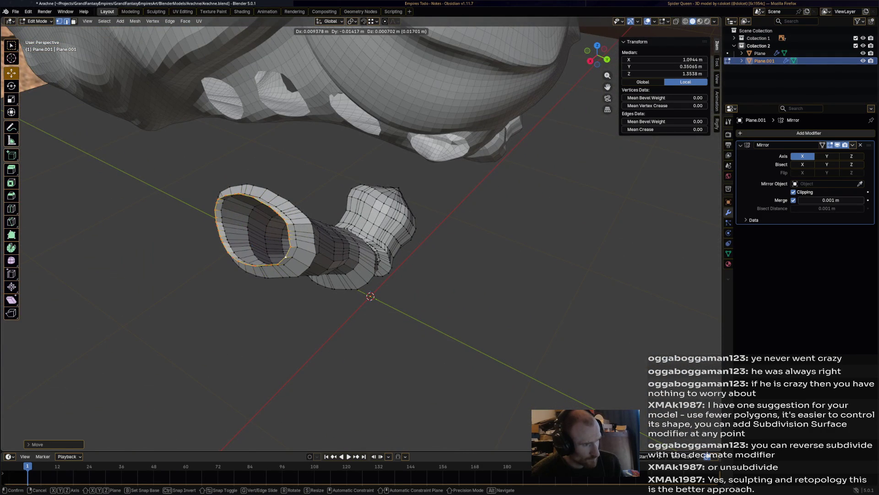
left_click(255, 230)
middle_click_drag(255, 231, 306, 231)
left_click_drag(307, 232, 299, 233)
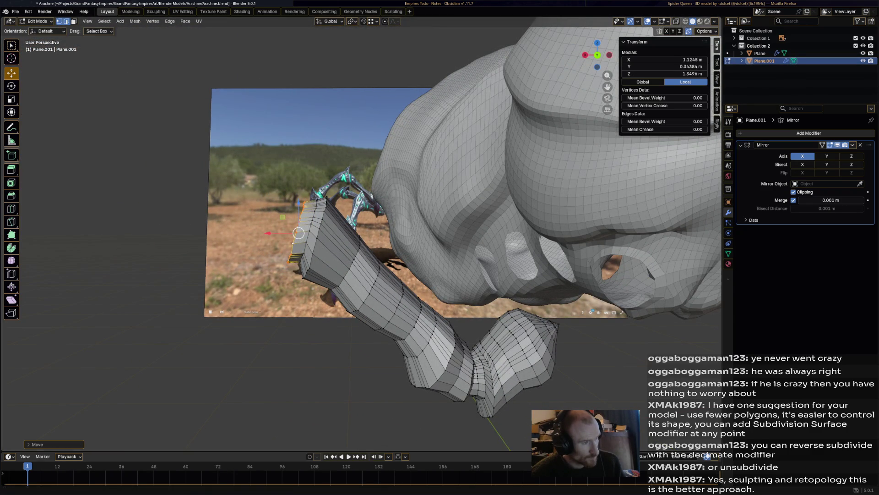
key("alt+Tab")
key("alt+Tab")
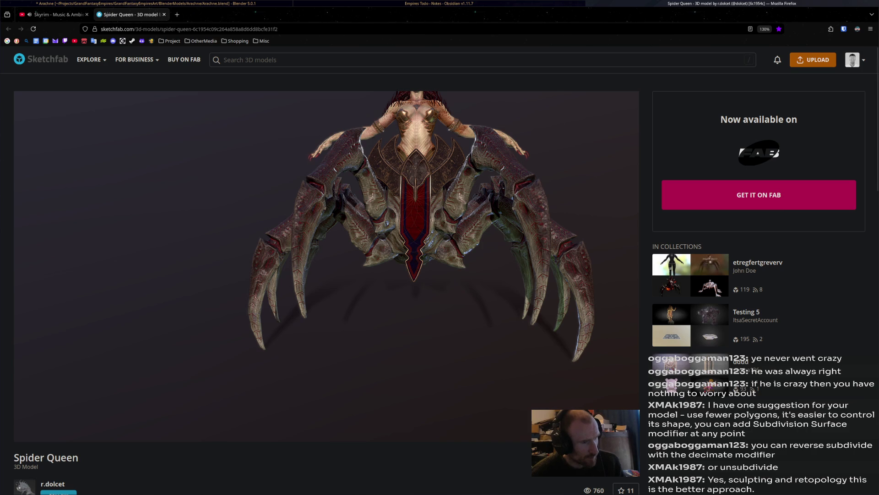
Undo an unwanted move of the selected edge loop back in Blender.
key("alt+Tab")
key("Tab")
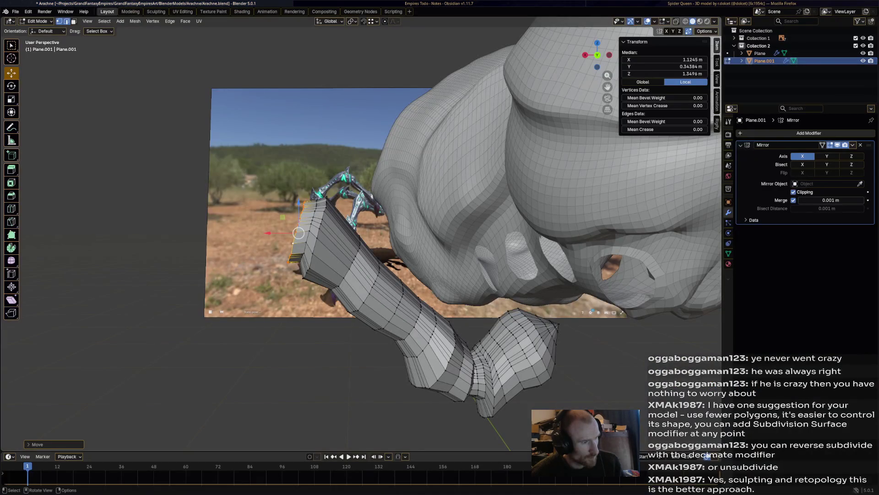
left_click_drag(298, 232, 302, 223)
key("ctrl+z")
key("ctrl+z")
key("ctrl+z")
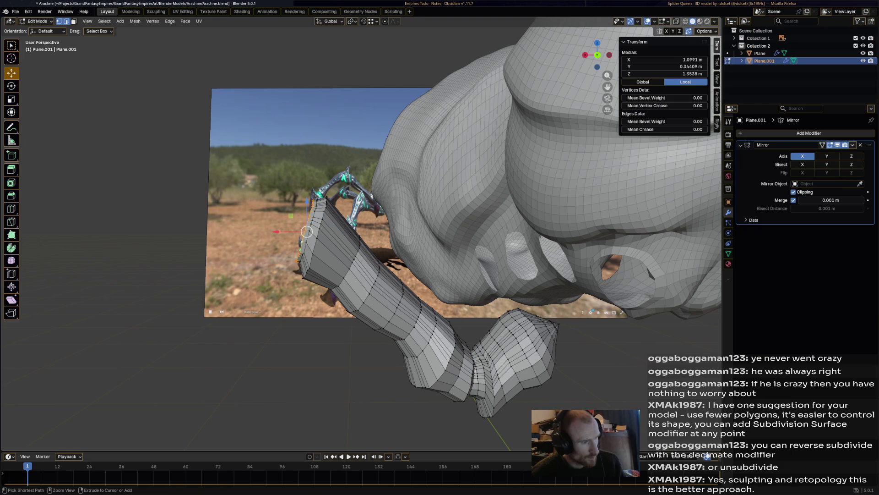
key("ctrl+z")
key("ctrl+z")
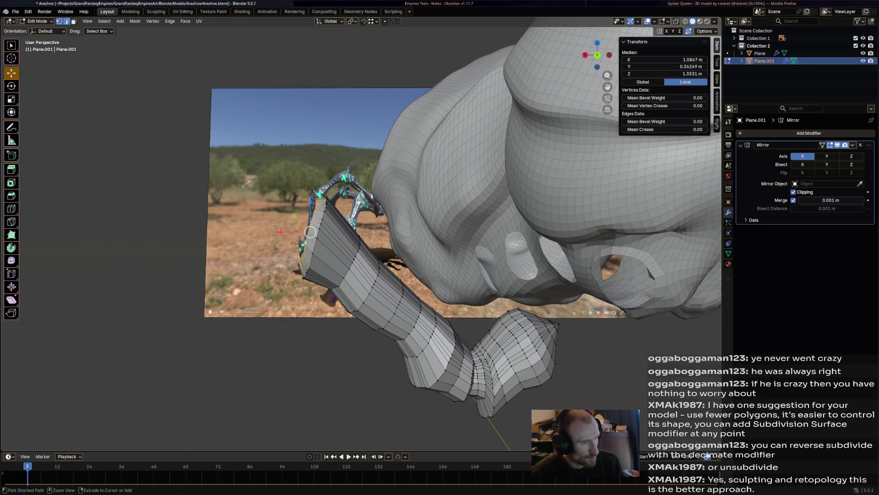
Rotate, move and rescale the leg's end loop.
key("r")
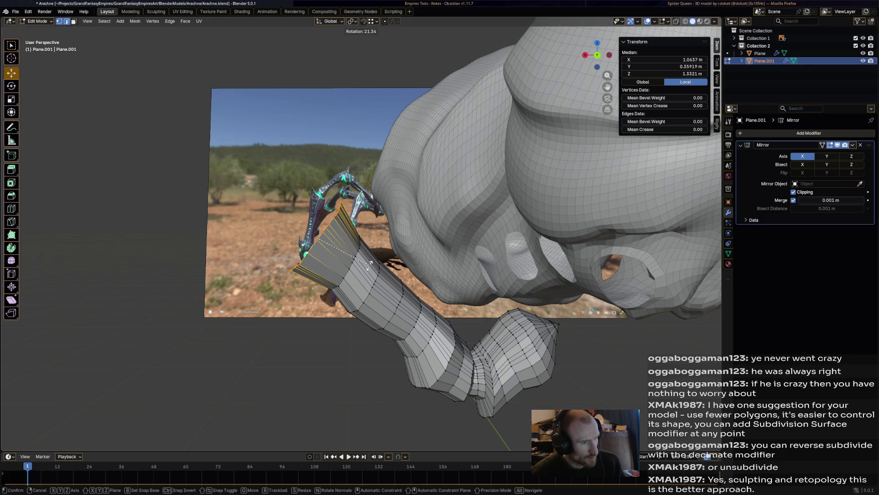
left_click(369, 266)
mouse_move(368, 266)
middle_mouse_down()
mouse_move(348, 250)
mouse_move(362, 259)
middle_mouse_up()
key("g")
key("Return")
key("s")
key("Return")
key("g")
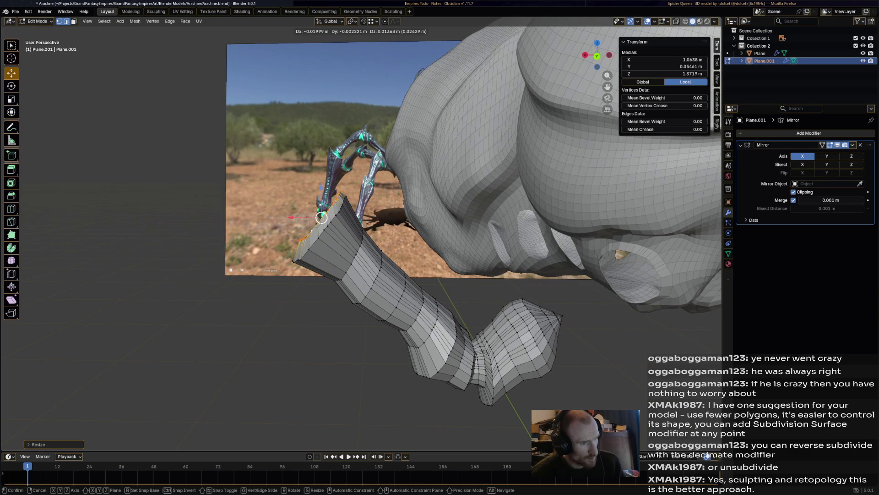
key("Return")
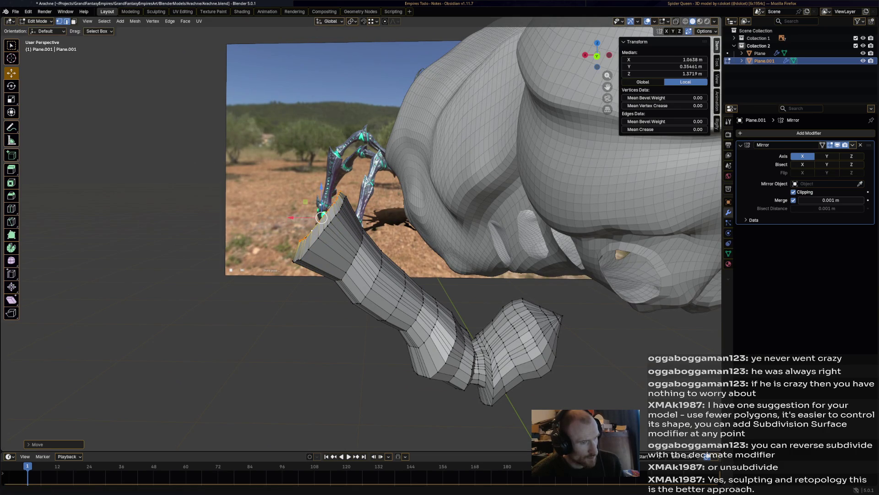
Compare the leg against the Sketchfab Spider Queen reference.
key("alt+Tab")
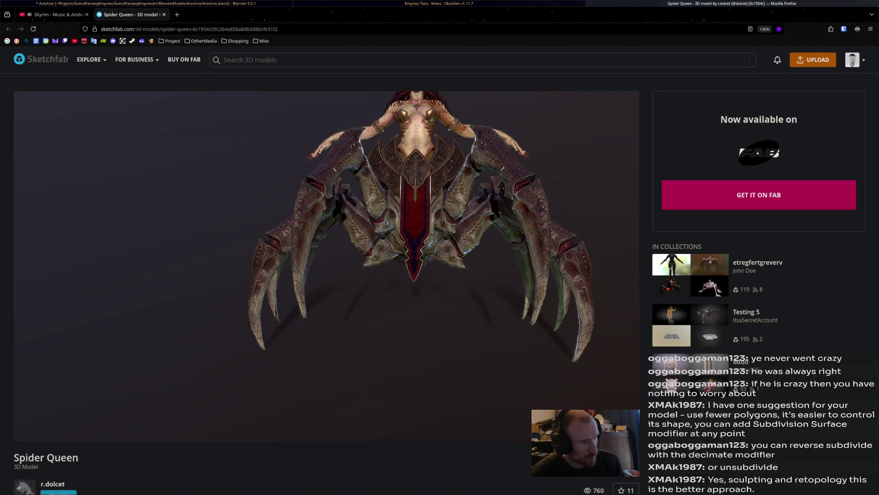
key("alt+Tab")
key("alt+Tab")
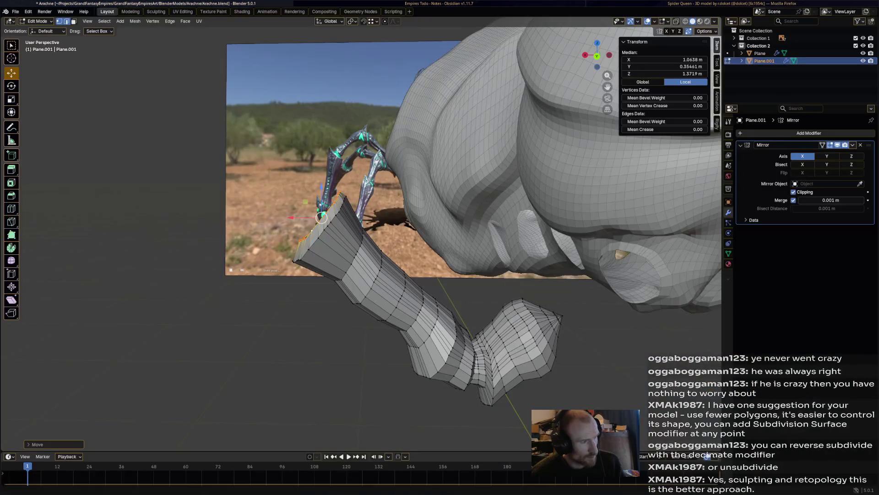
key("alt+Tab")
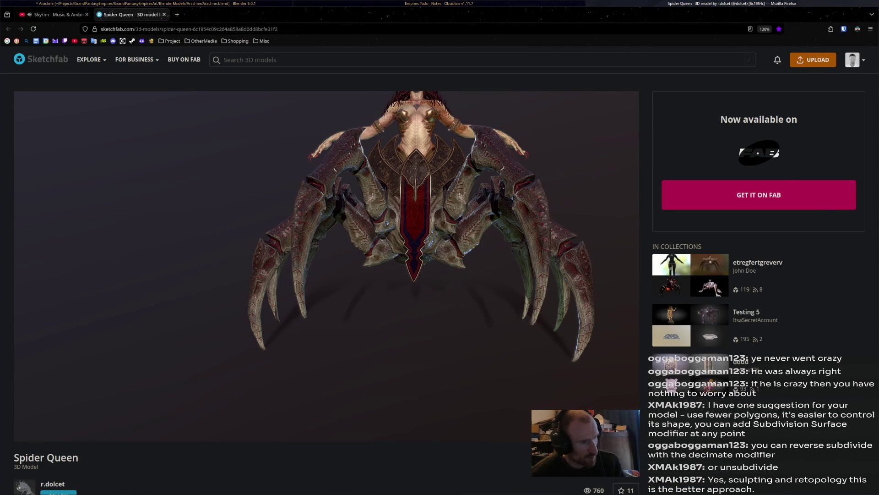
key("alt+Tab")
Tilt the end loop slightly and reposition it.
key("r")
key("Return")
key("g")
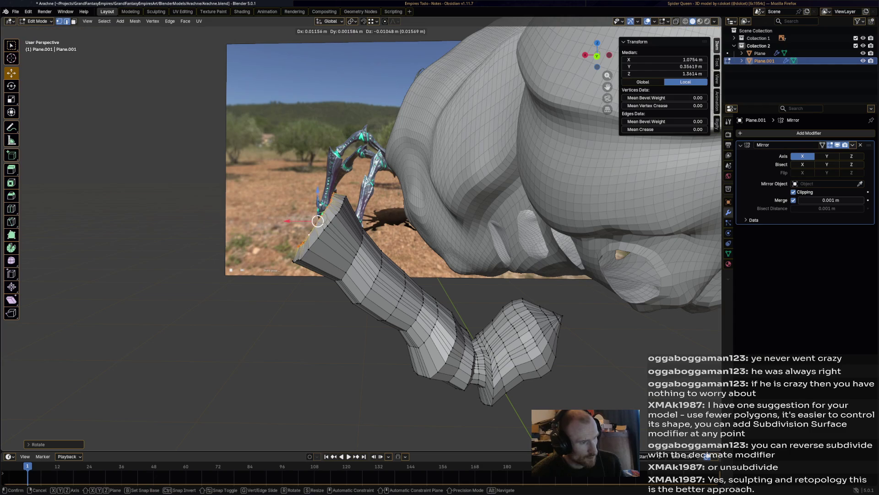
key("Return")
key("g")
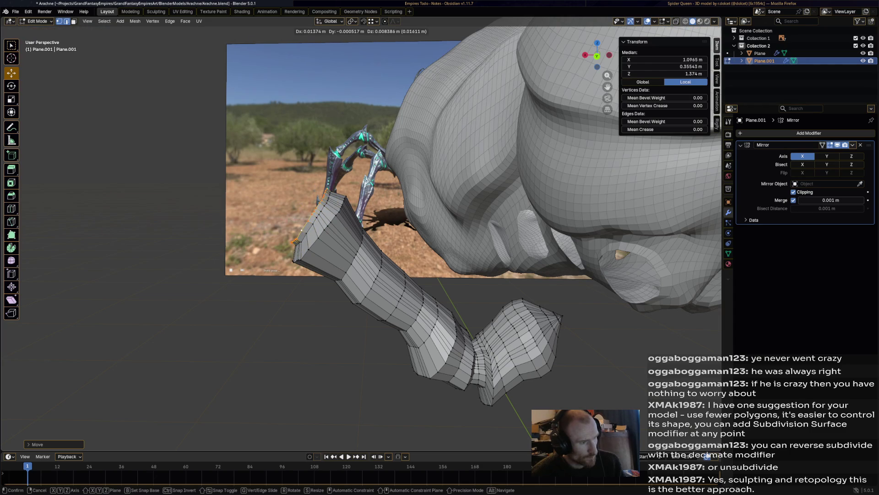
key("Return")
Extrude a new tapered segment from the leg end and move it into place.
key("e")
key("Return")
key("s")
key("Return")
key("g")
key("Return")
key("g")
key("Return")
Extrude another segment, tilt its end loop, and bring up the Spider Queen reference.
key("e")
key("Return")
key("r")
key("Return")
key("alt+Tab")
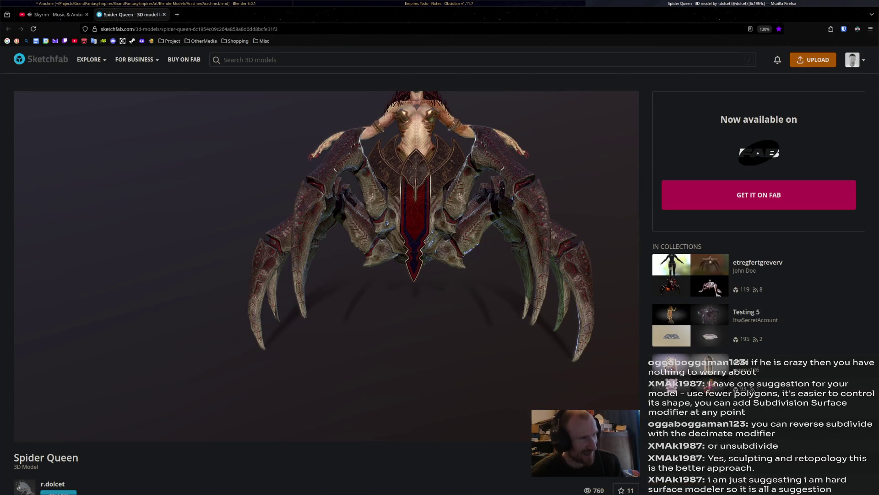
Check the Spider Queen reference, then nudge the leg's end loop into position.
key("alt+Tab")
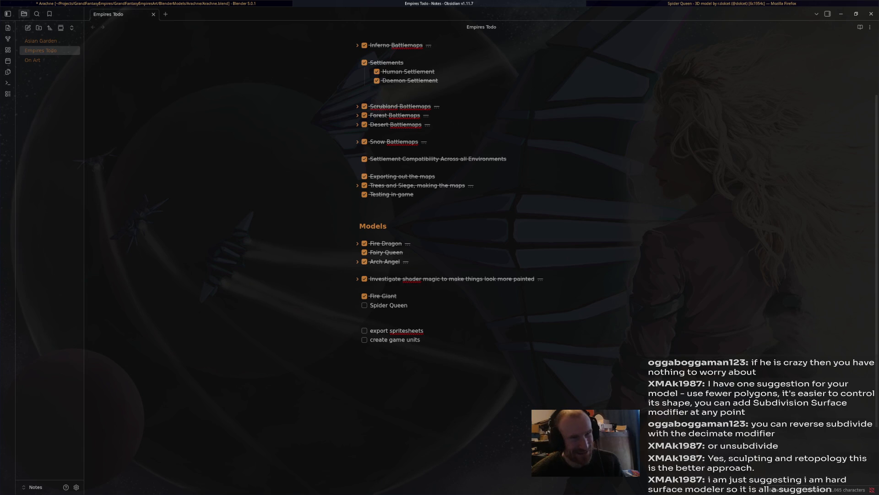
key("alt+Tab")
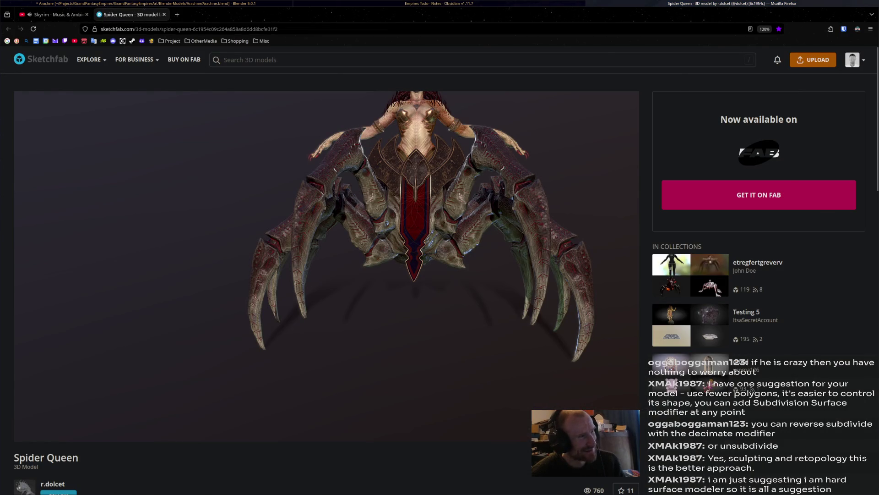
key("alt+Tab")
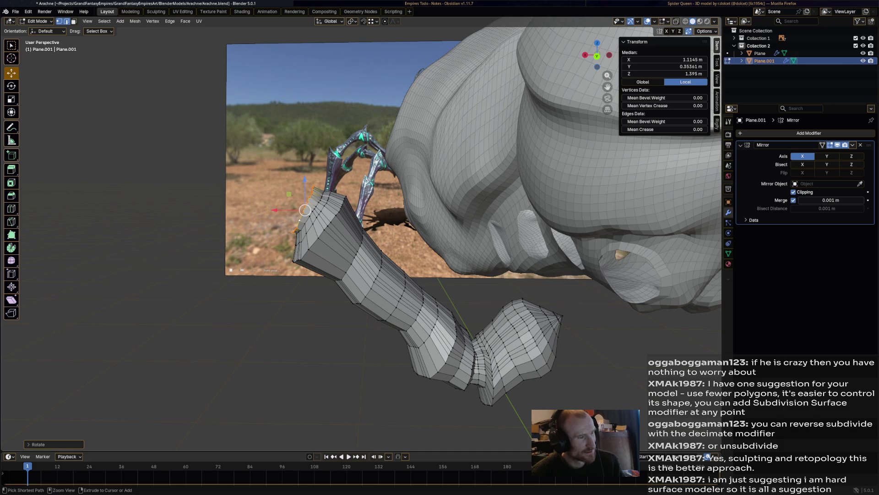
key("alt+Tab")
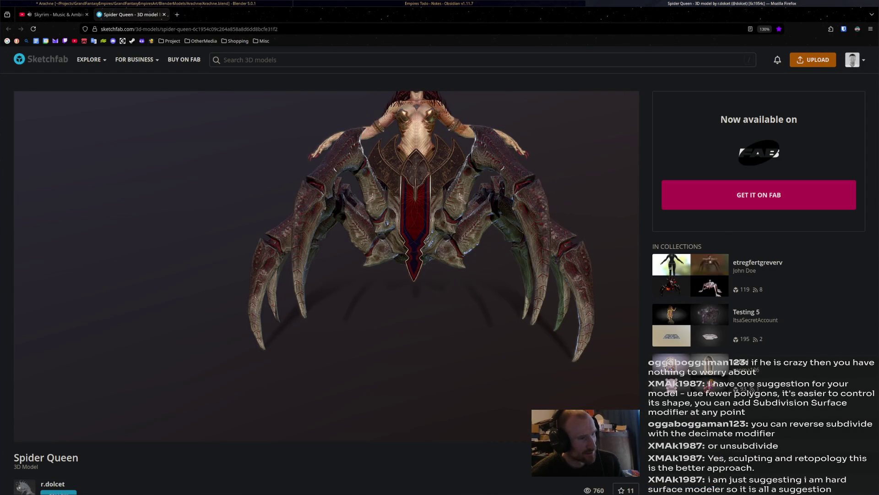
key("alt+Tab")
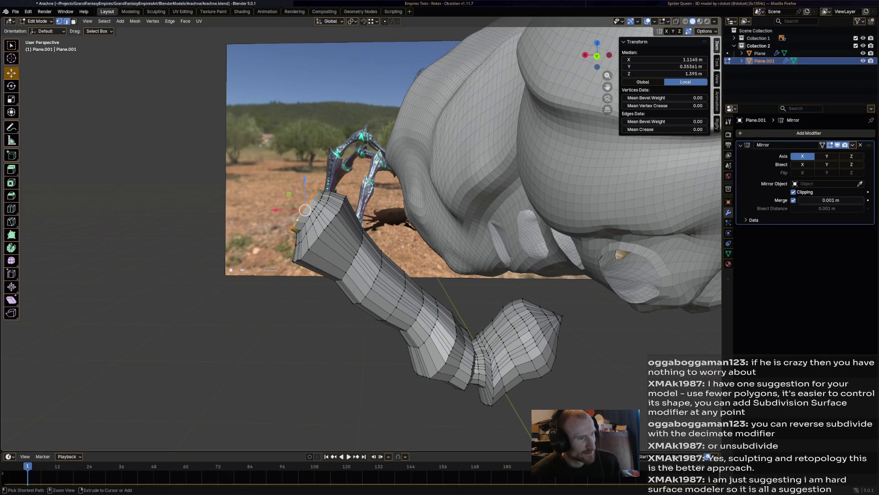
left_click_drag(305, 210, 312, 213, "ctrl")
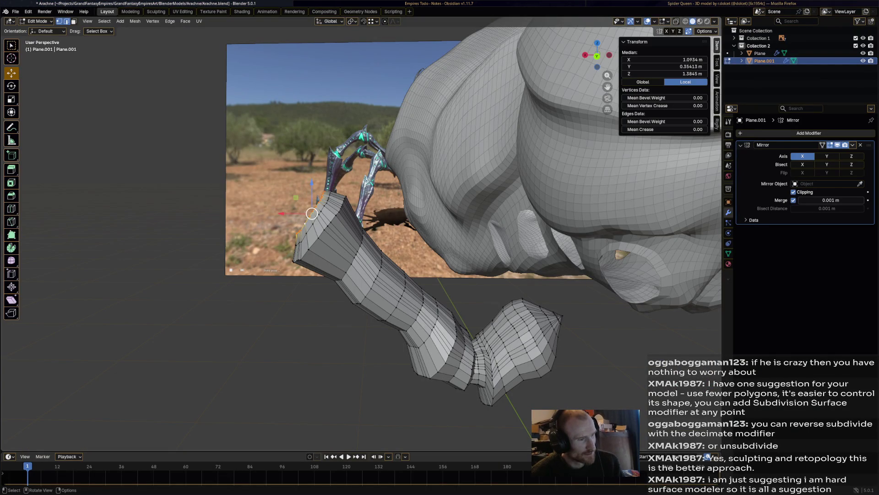
key("s")
key("Escape")
mouse_move(306, 212)
left_mouse_down()
mouse_move(301, 206)
mouse_move(293, 220)
left_mouse_up()
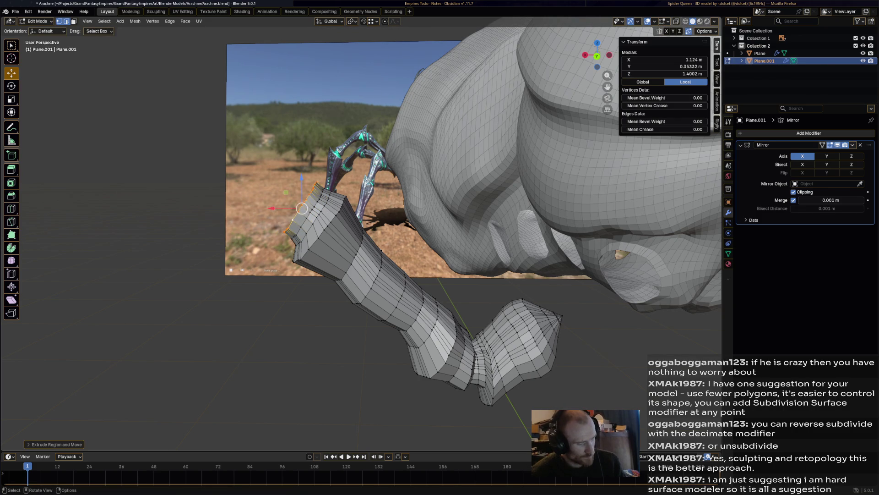
Extrude the leg's end edge and scale, move and tilt it into a flat fan.
key("e")
left_click(294, 219)
key("s")
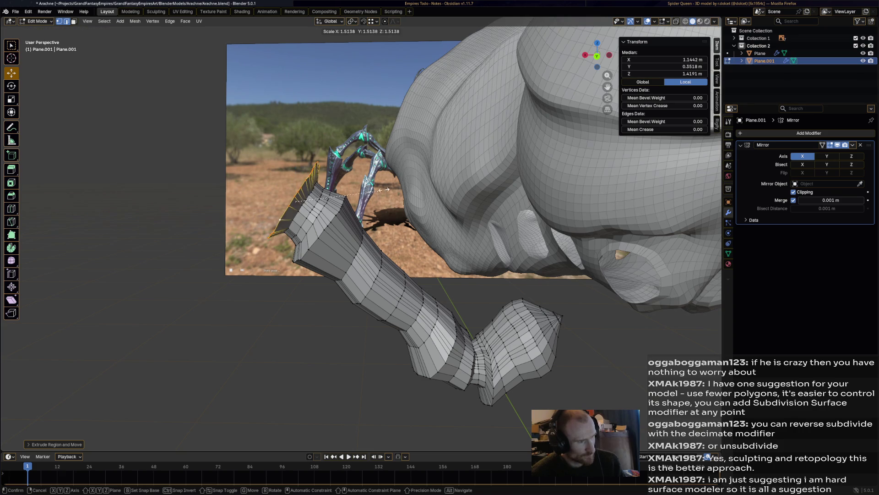
left_click(295, 201)
key("g")
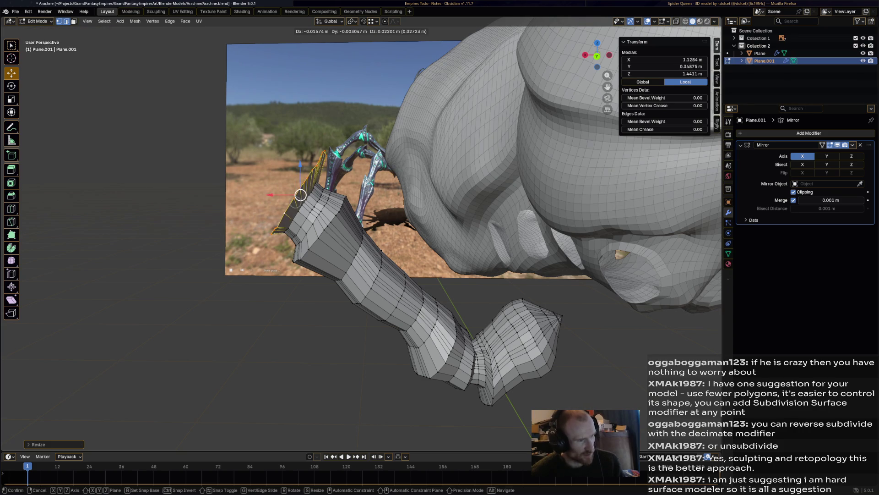
left_click(297, 201)
key("r")
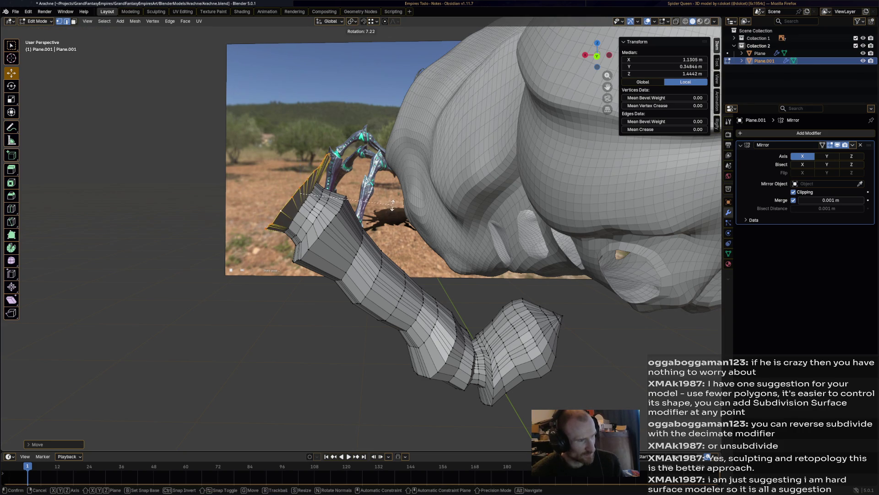
left_click(392, 204)
Raise, rotate and widen the fan's outer strip.
left_click_drag(298, 192, 293, 182)
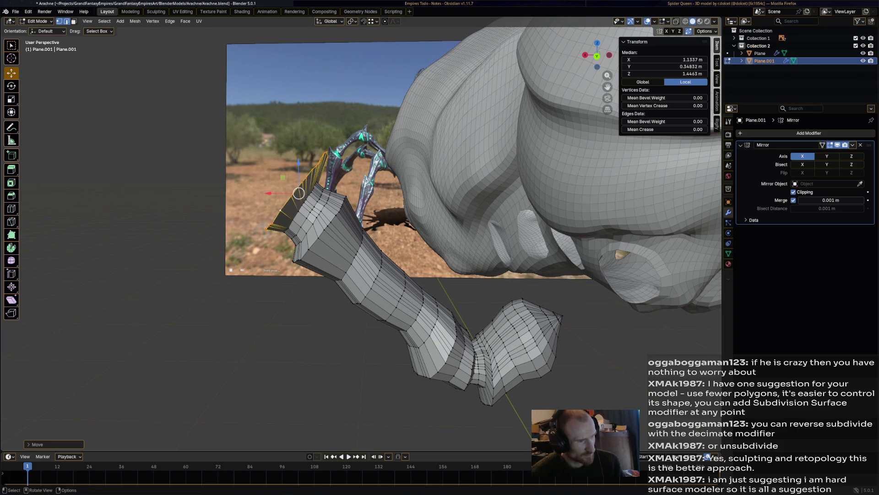
key("g")
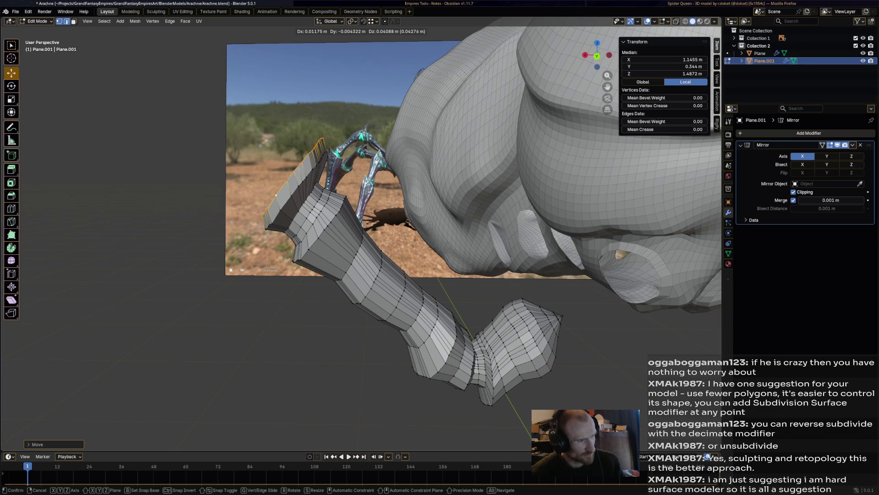
left_click(295, 179)
key("r")
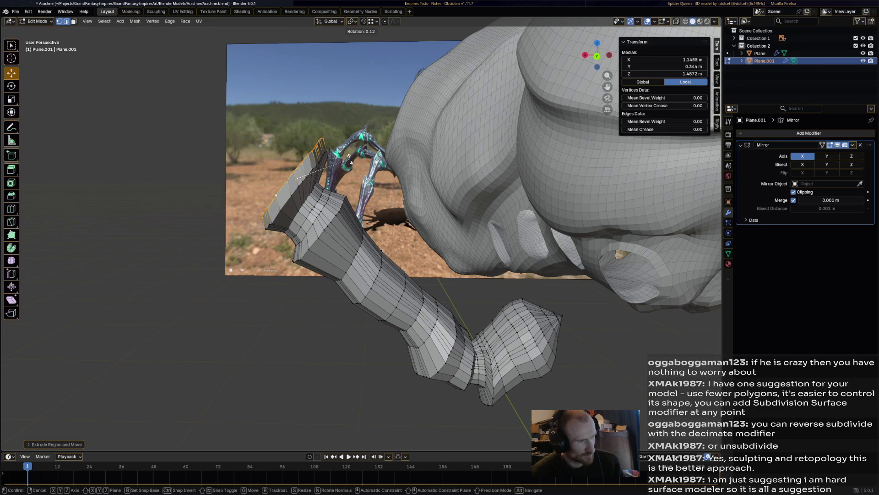
left_click(295, 180)
key("g")
left_click(293, 179)
key("s")
left_click(366, 146)
left_click_drag(289, 177, 290, 173)
Extrude the strip into a new, enlarged claw row and angle it.
key("e")
key("s")
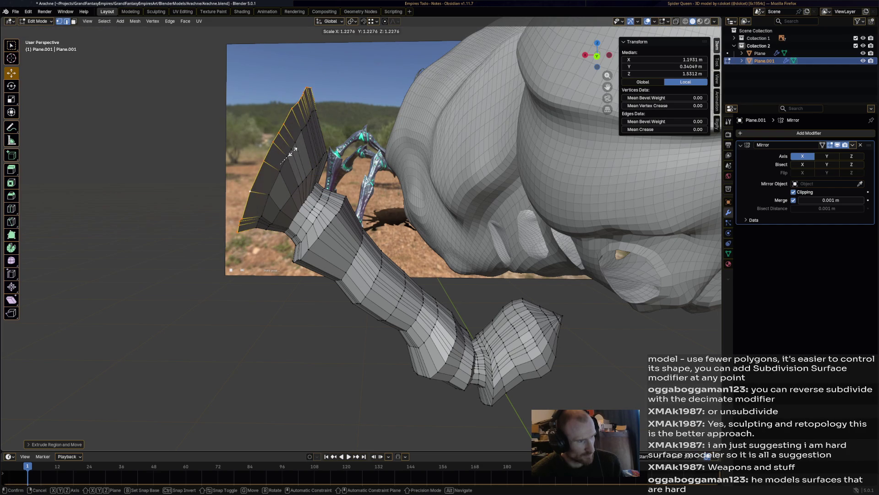
left_click(293, 153)
left_click_drag(279, 165, 283, 163)
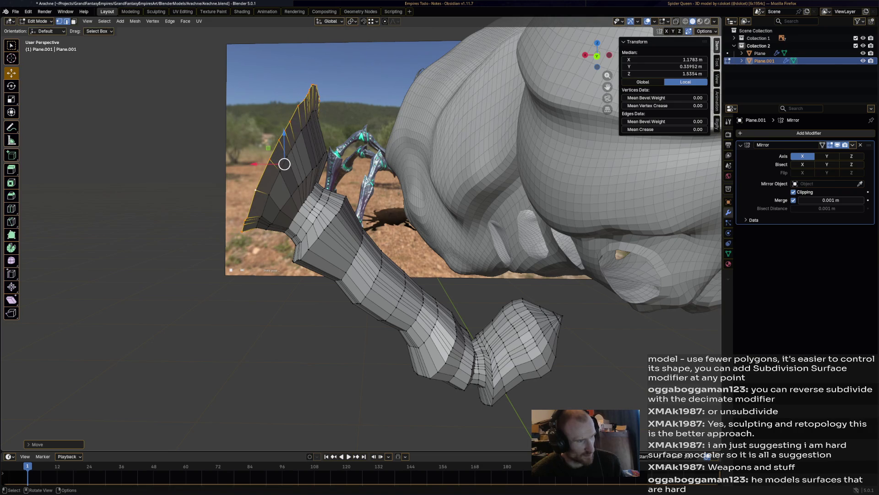
key("r")
key("Return")
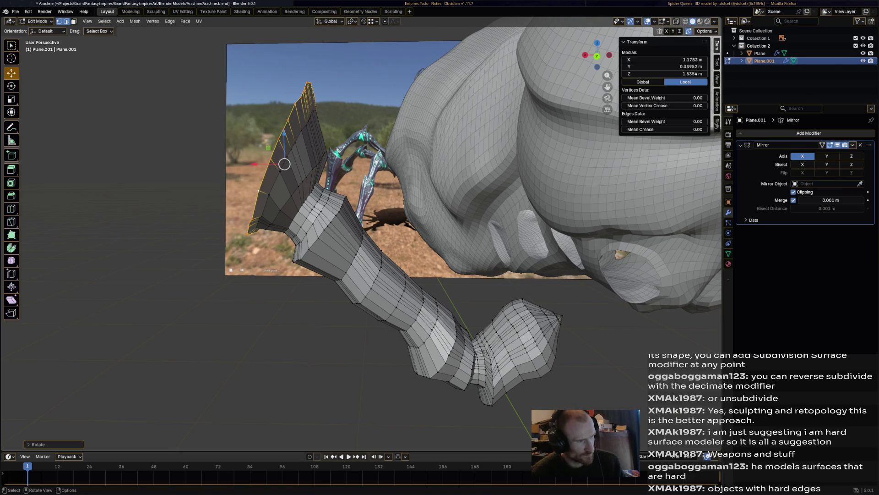
left_click_drag(284, 164, 281, 163)
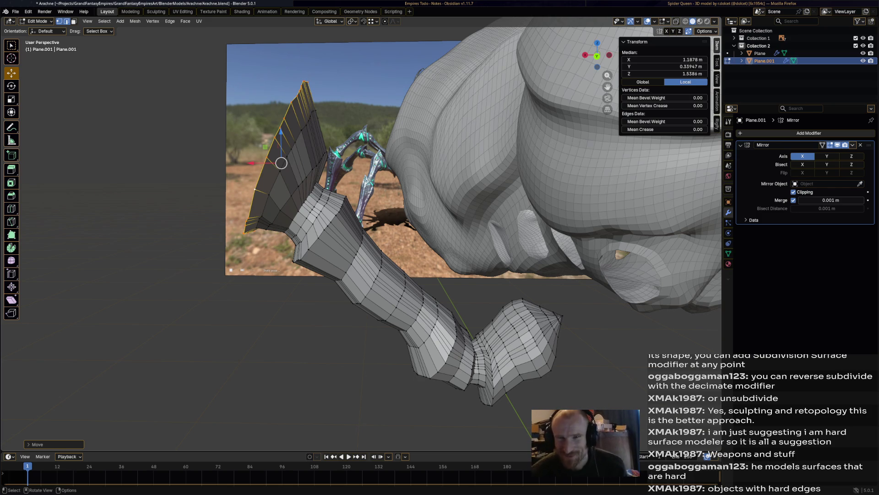
After a side look and reference check, extend and enlarge the claw's outer edge.
middle_click_drag(366, 229, 325, 231)
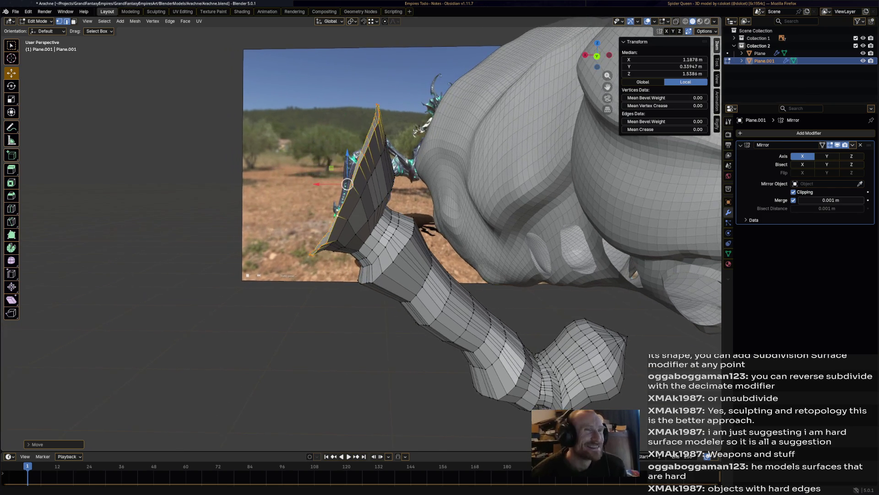
key("alt+Tab")
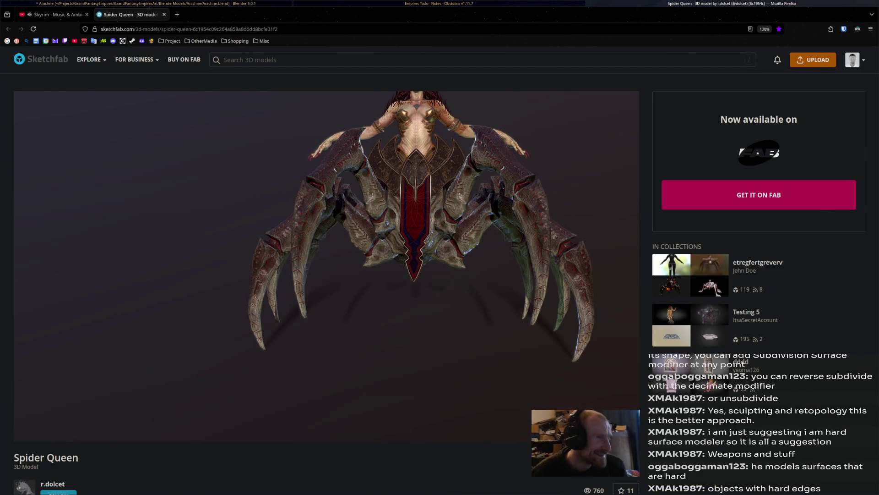
key("alt+Tab")
middle_click_drag(347, 184, 324, 211)
key("g")
right_click(324, 211)
key("s")
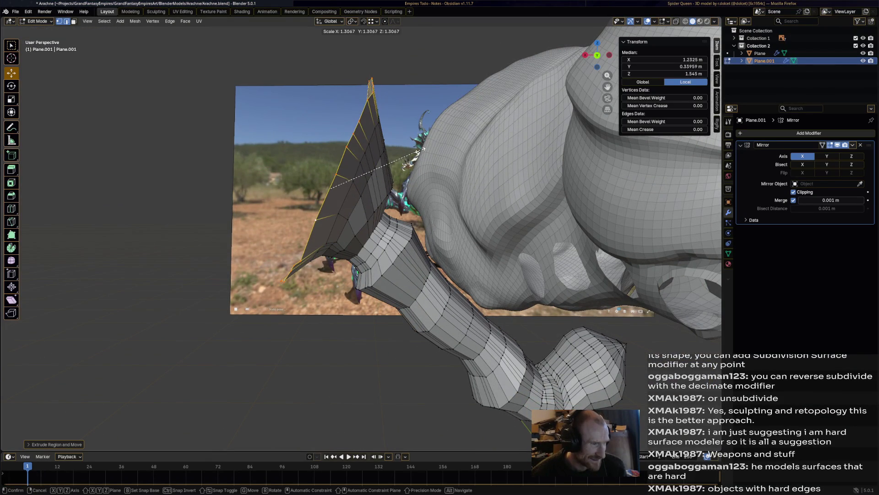
Extrude another row from the claw edge, resize it and tilt it.
left_click(407, 154)
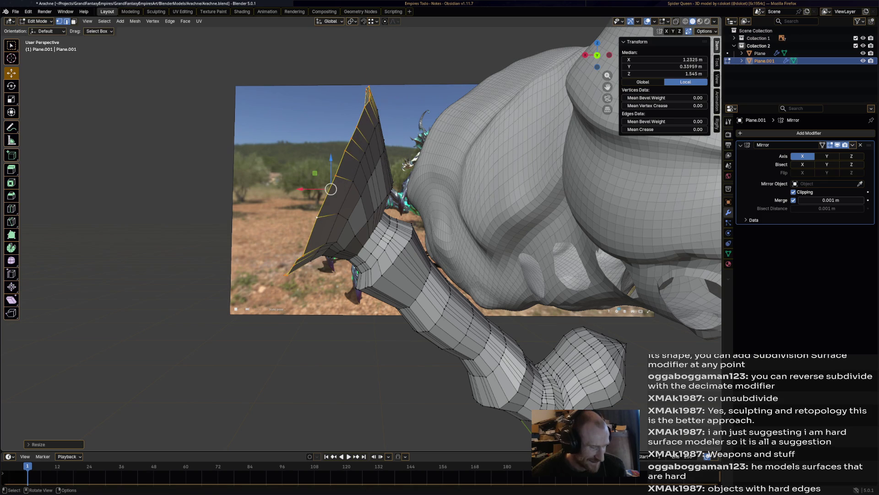
key("e")
right_click(403, 144)
key("s")
left_click(403, 144)
key("r")
key("Return")
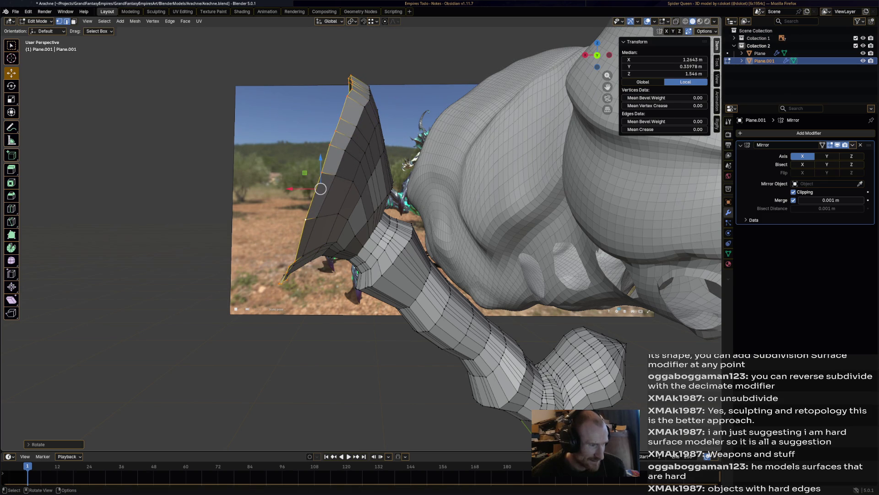
mouse_move(348, 229)
middle_mouse_down()
mouse_move(337, 240)
mouse_move(355, 212)
middle_mouse_up()
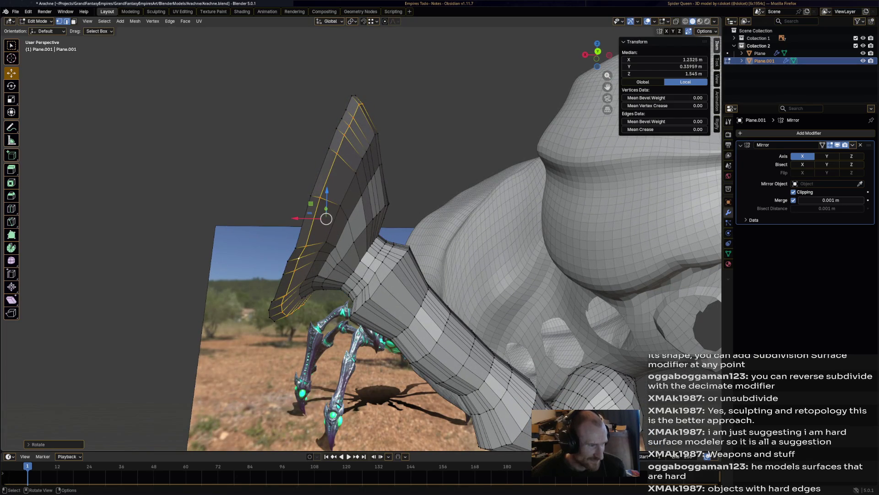
Shift the claw edges slightly and narrow them.
key("g")
left_click(391, 206)
key("s")
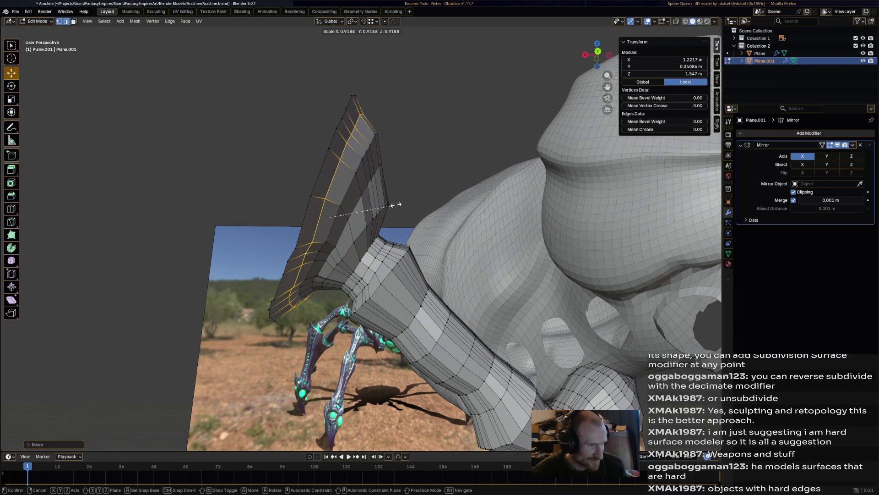
left_click(392, 206)
middle_click_drag(355, 213, 369, 154)
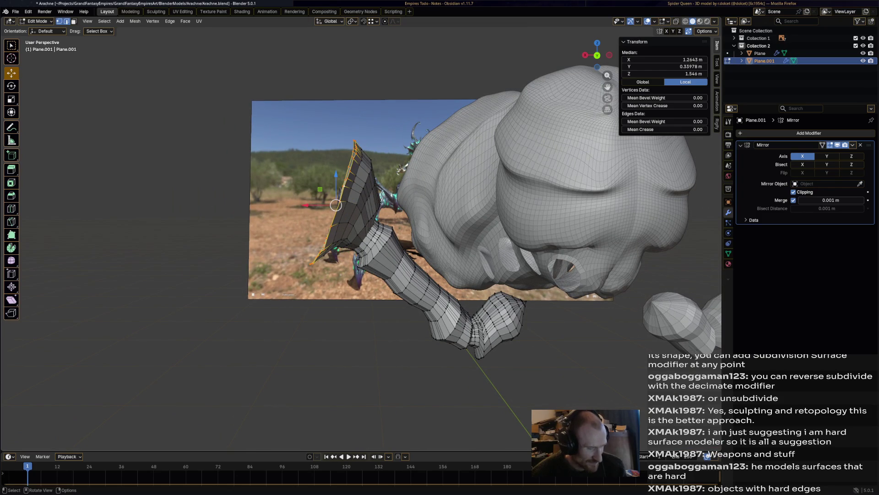
Extrude a further row, tilt it and shrink the claw's end loop.
key("e")
left_click(372, 186)
key("r")
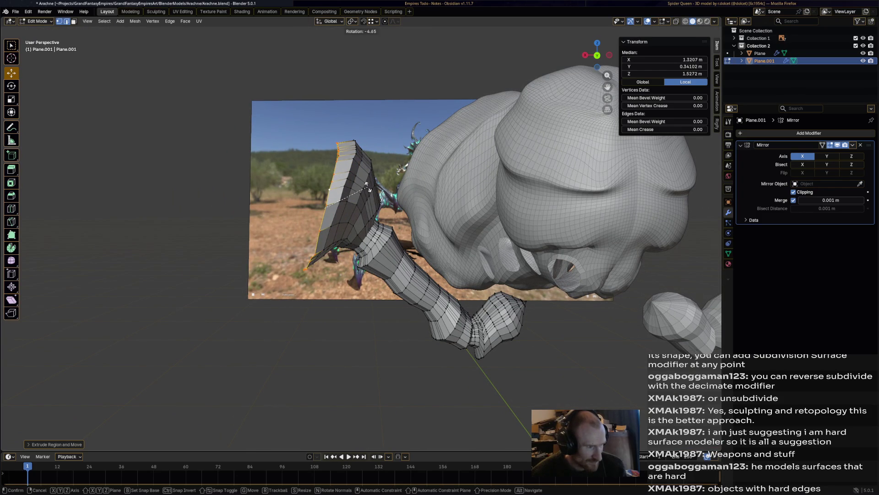
left_click(365, 183)
middle_click_drag(365, 184, 365, 219)
key("s")
left_click(361, 204)
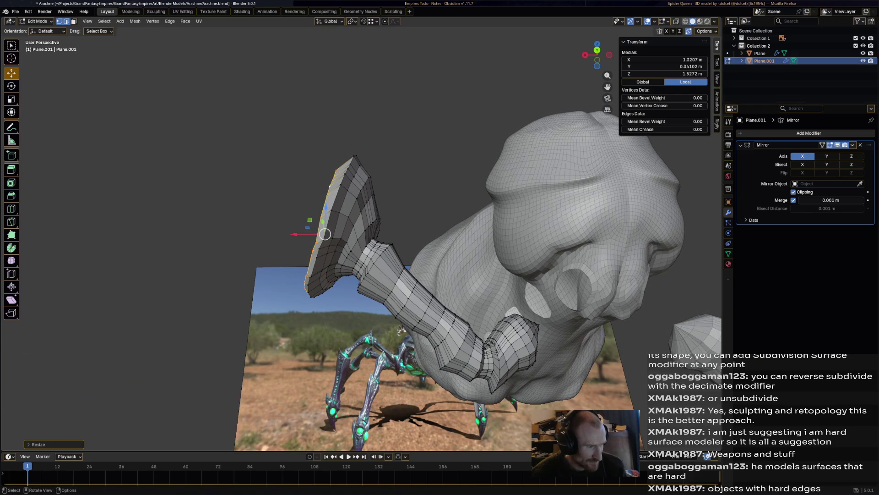
Add a new end ring that is slightly tilted and smaller.
key("e")
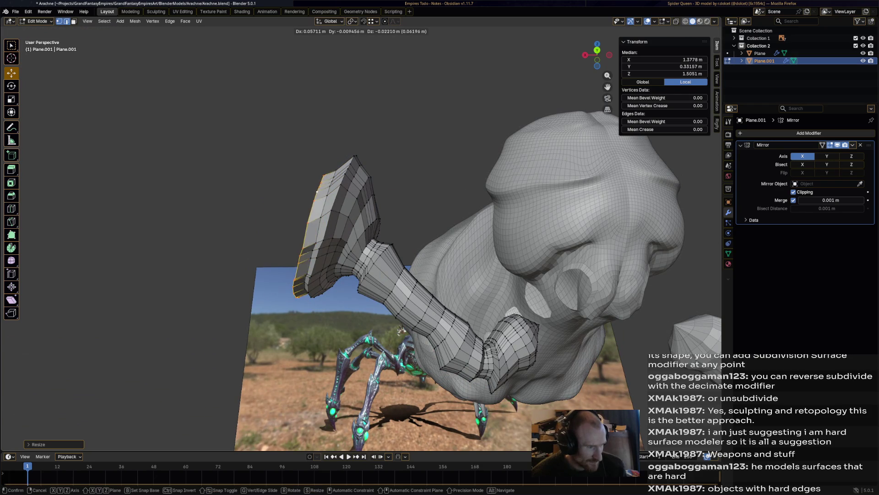
key("Return")
key("r")
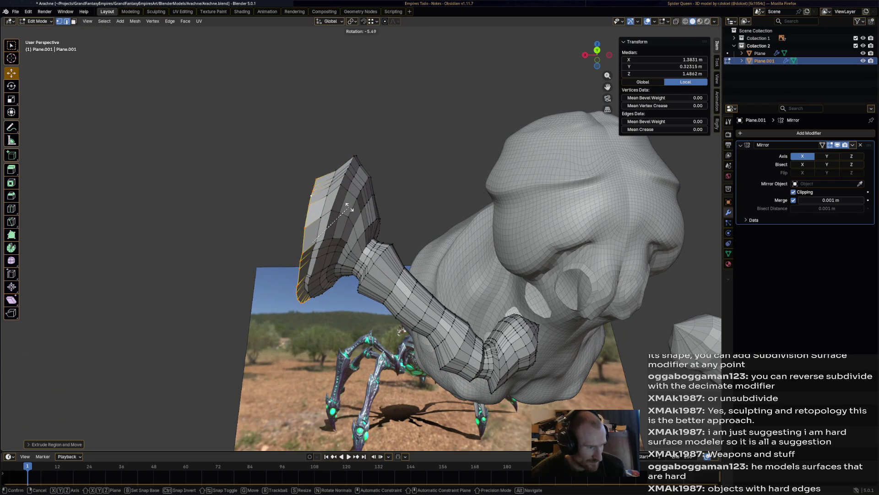
key("Return")
key("s")
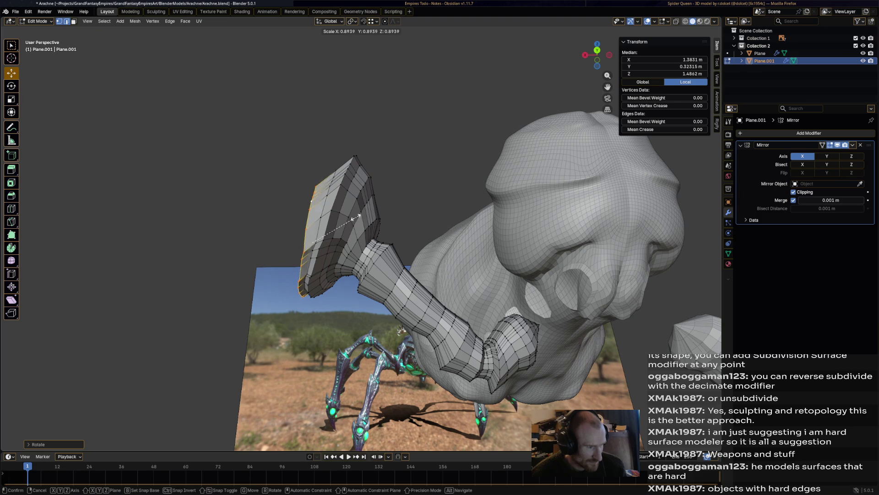
key("Return")
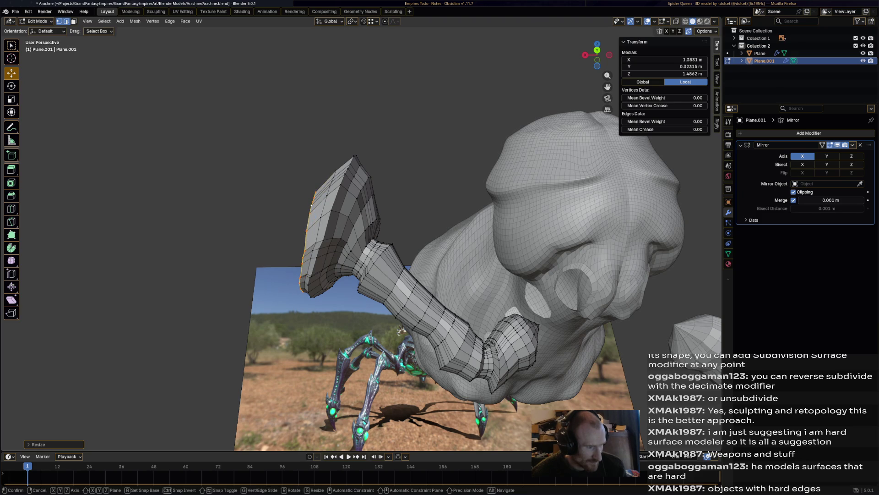
Extrude another ring outward to the left, resizing and tilting it.
key("e")
key("Return")
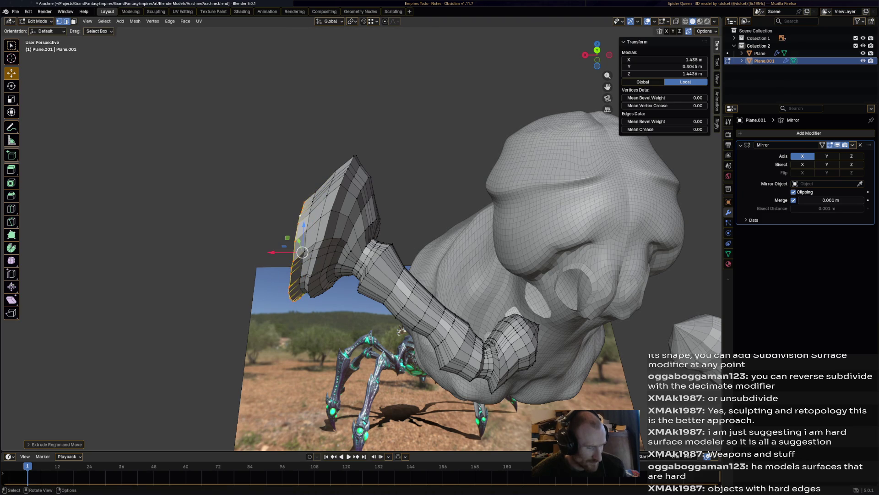
key("s")
key("Return")
key("r")
key("Return")
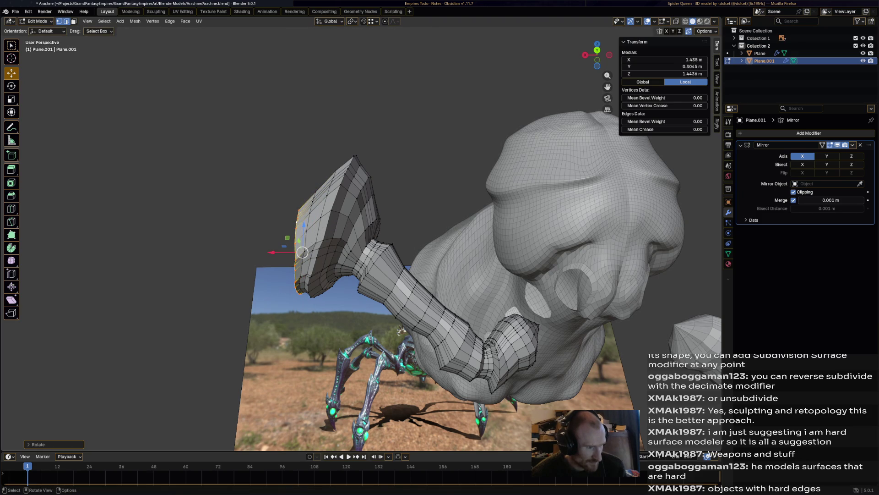
Extrude one more ring from the tip, shifting it left and tilting it.
key("e")
key("Return")
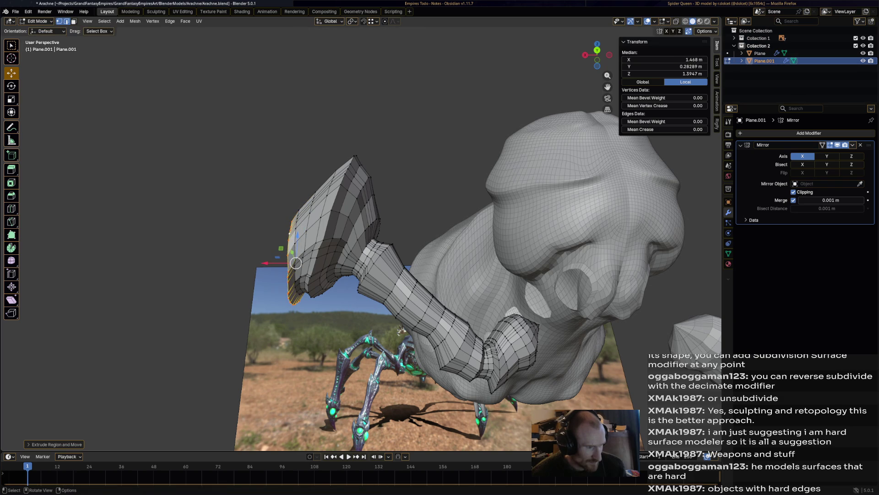
key("g")
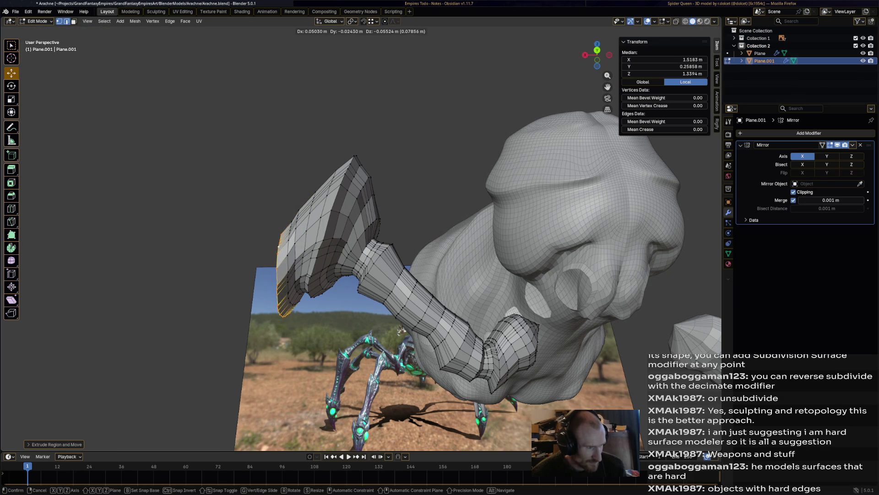
key("r")
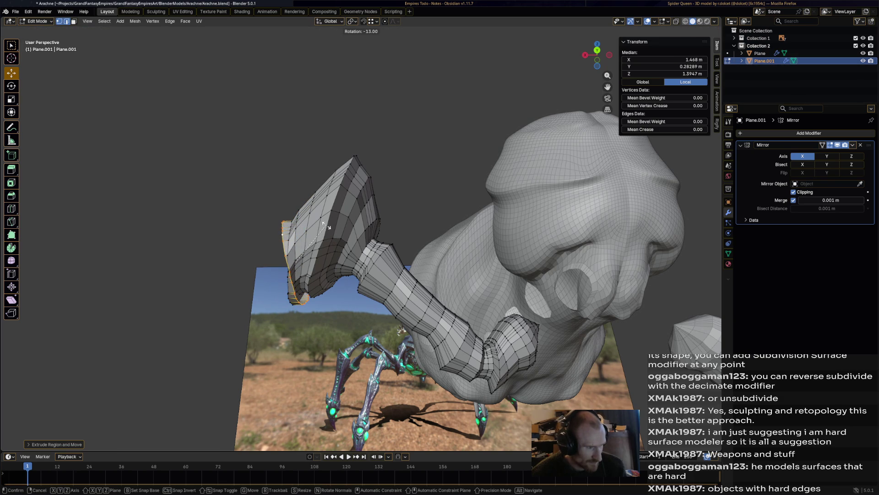
left_click(331, 236)
mouse_move(330, 236)
middle_mouse_down()
mouse_move(348, 242)
mouse_move(332, 240)
mouse_move(341, 240)
mouse_move(285, 283)
middle_mouse_up()
scroll(340, 240, "up", 3)
scroll(285, 284, "up", 3)
Select four rings around the flared leg tip.
left_click_drag(345, 337, 418, 236)
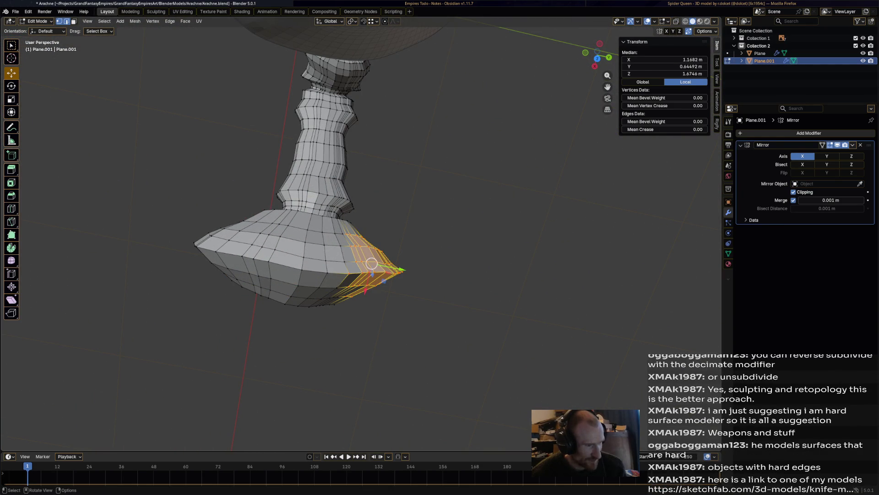
key("alt+a")
mouse_move(372, 264)
middle_mouse_down()
mouse_move(339, 250)
mouse_move(348, 247)
middle_mouse_up()
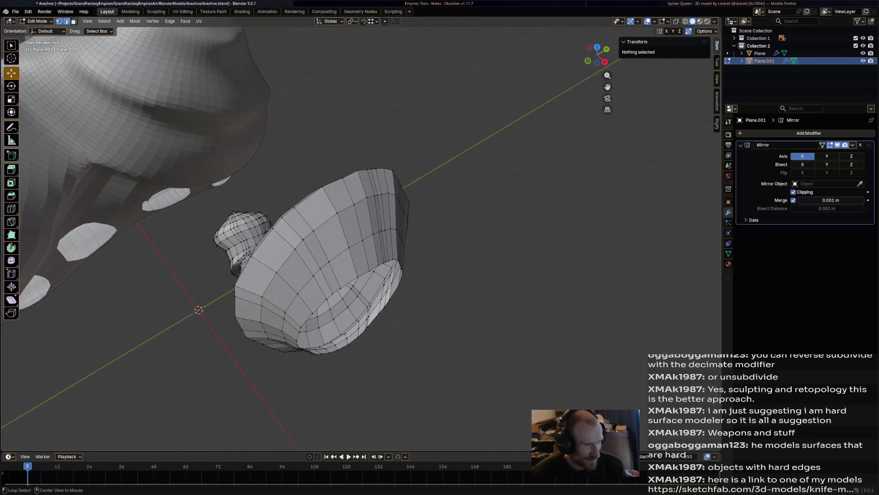
left_click(374, 196)
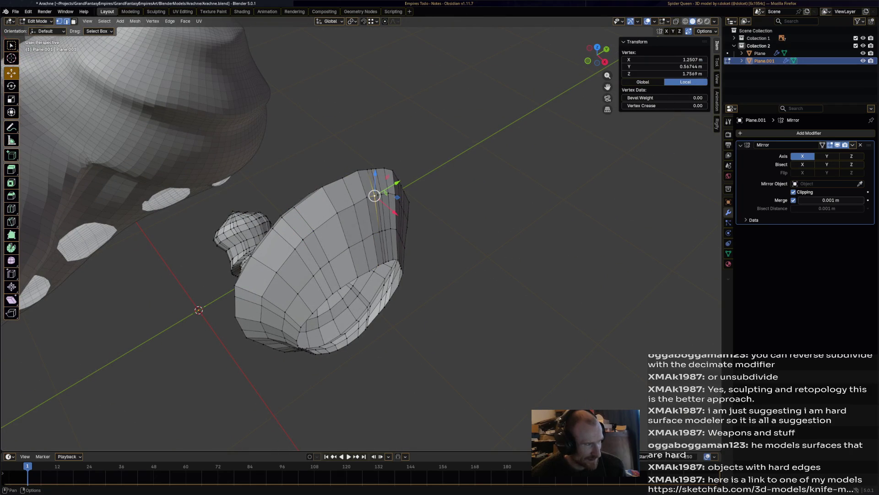
key("alt+a")
left_click(361, 200, "alt")
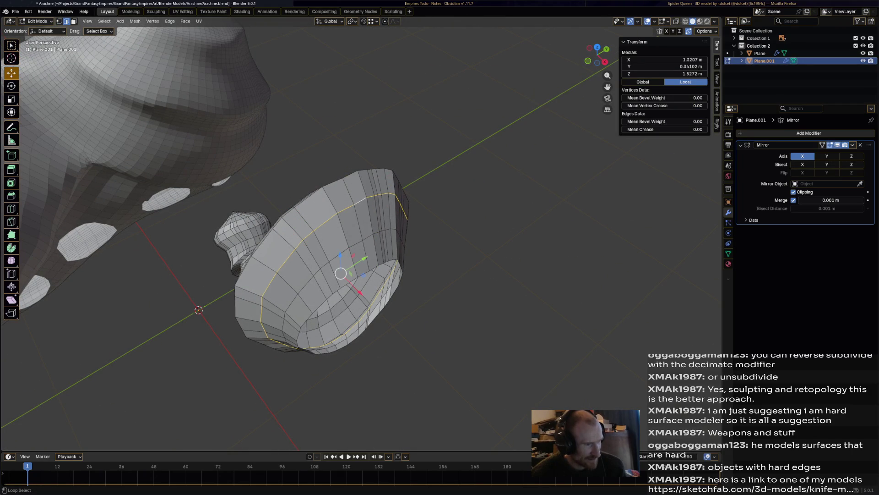
middle_click_drag(362, 201, 320, 206)
left_click(355, 273, "alt+shift")
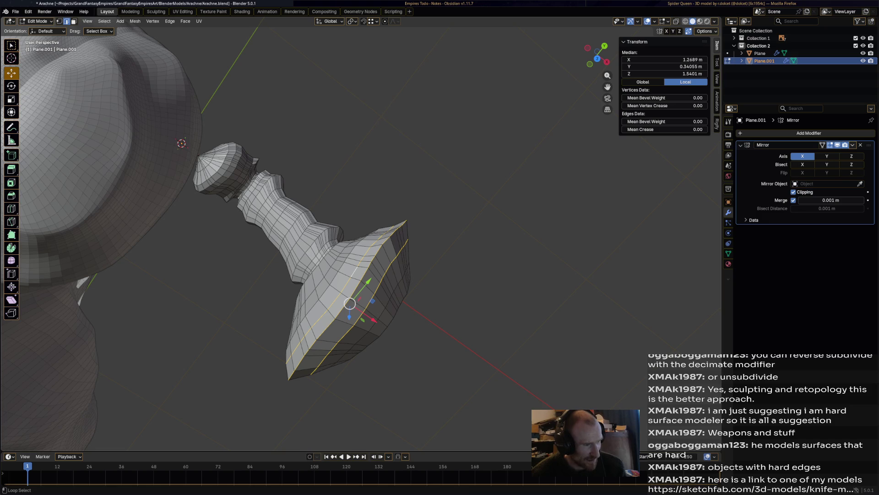
left_click(344, 265, "alt+shift")
left_click(367, 339, "alt+shift")
Scale the selected rings along the Y axis to flatten them.
key("s")
key("z")
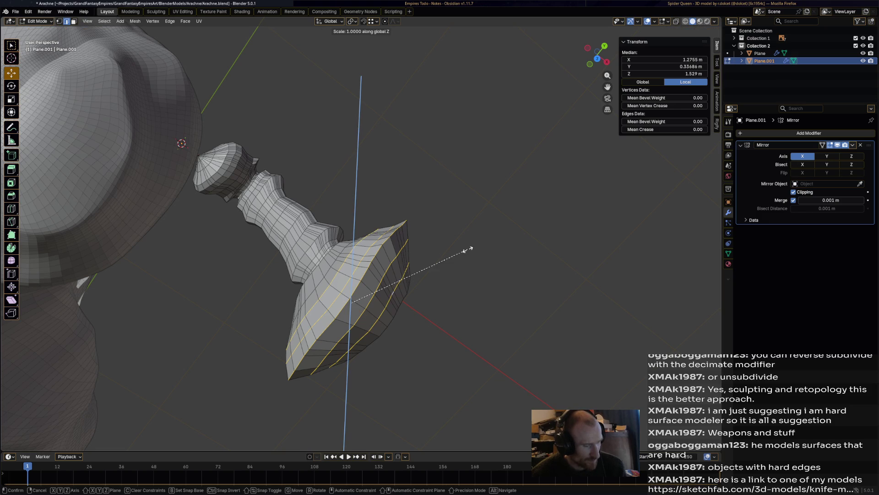
key("y")
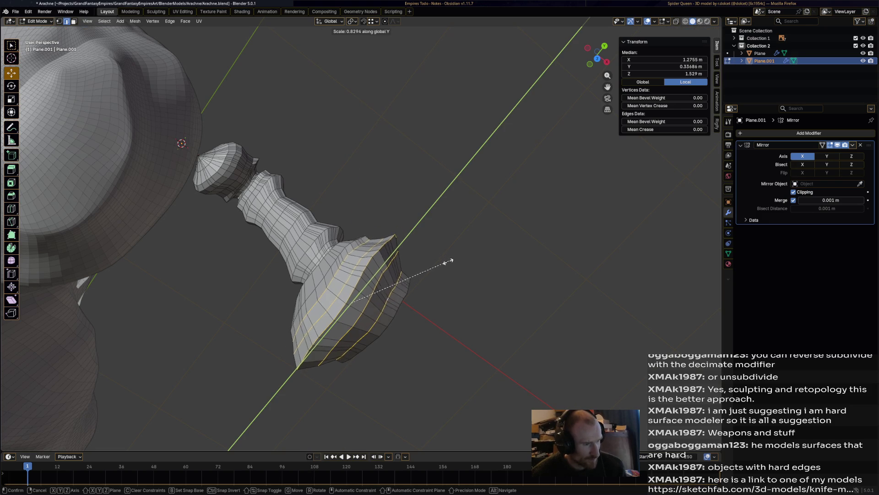
left_click(415, 282)
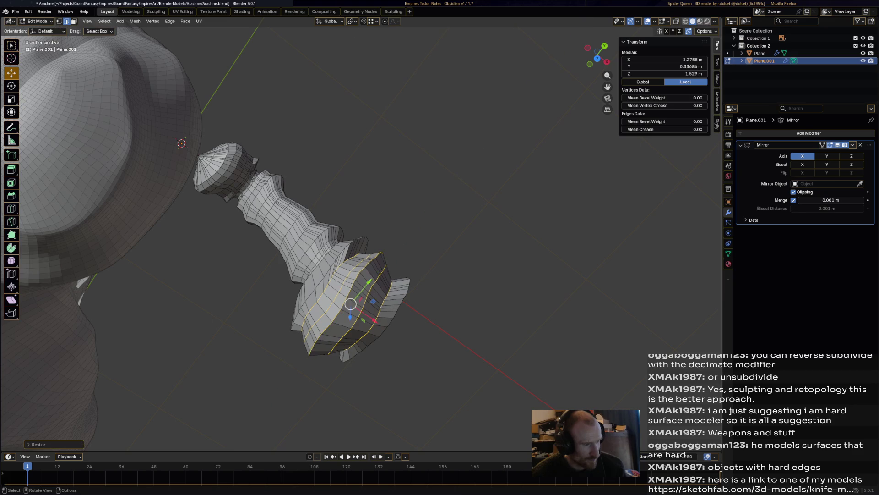
middle_click_drag(416, 282, 394, 294)
mouse_move(341, 298)
middle_mouse_down()
mouse_move(314, 194)
mouse_move(410, 222)
mouse_move(413, 308)
middle_mouse_up()
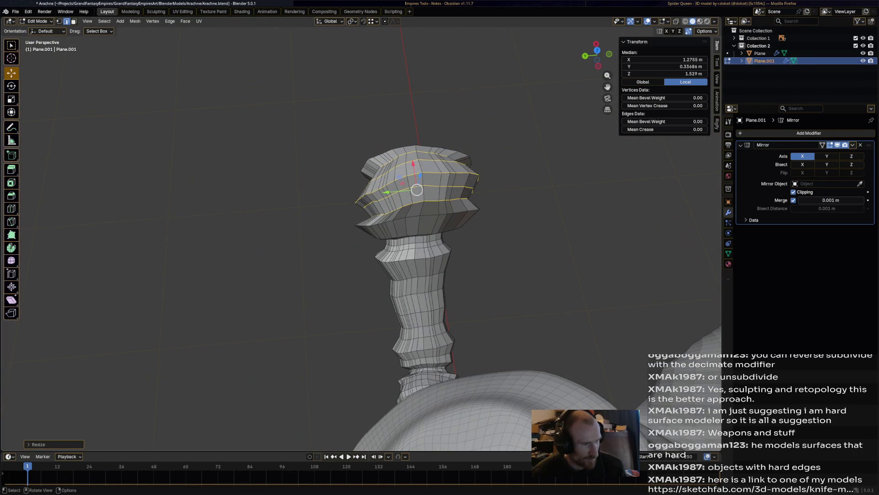
Select the middle and top rim rings and flatten them along Y as well.
left_click(419, 216, "alt")
middle_click_drag(419, 215, 380, 162)
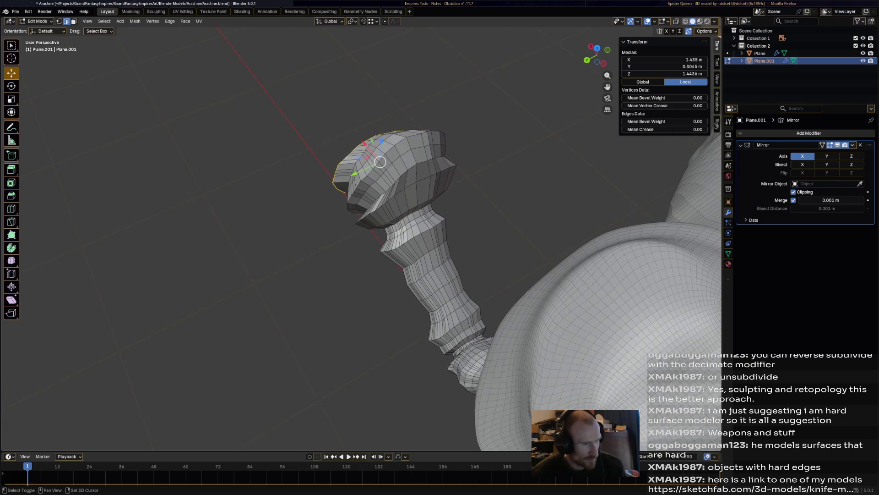
left_click(380, 162, "shift")
left_click(406, 194, "alt")
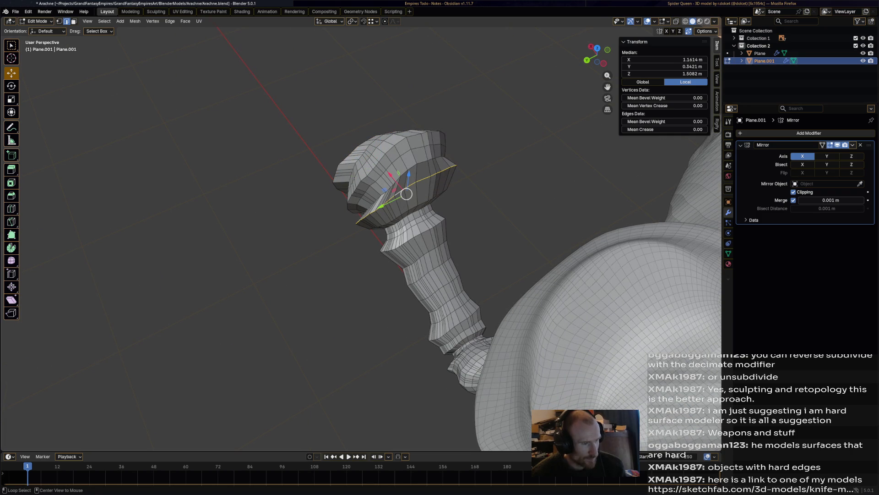
left_click(385, 137, "alt+shift")
middle_click_drag(384, 137, 427, 203)
key("s")
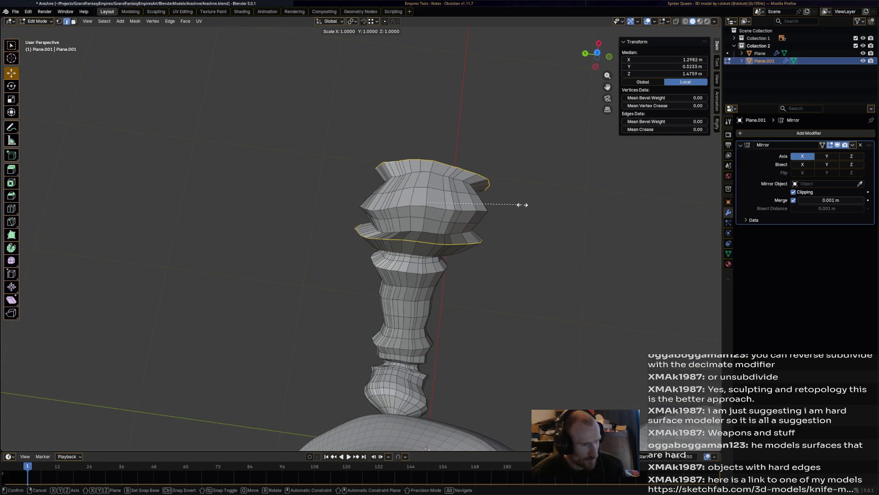
key("z")
key("y")
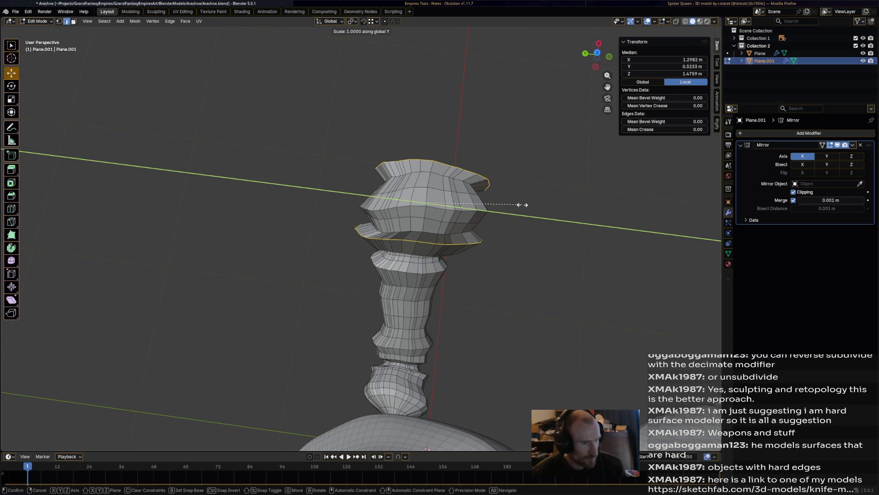
left_click(500, 204)
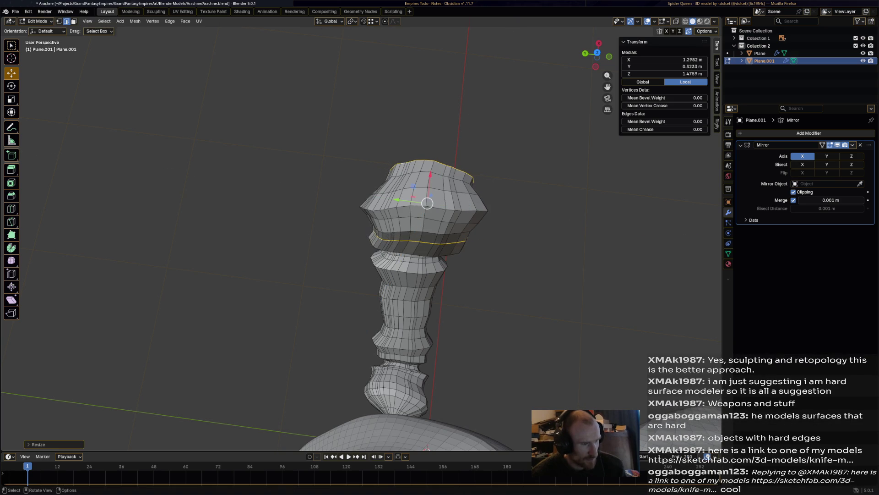
left_click(500, 203)
mouse_move(501, 203)
middle_mouse_down()
mouse_move(421, 178)
mouse_move(380, 210)
middle_mouse_up()
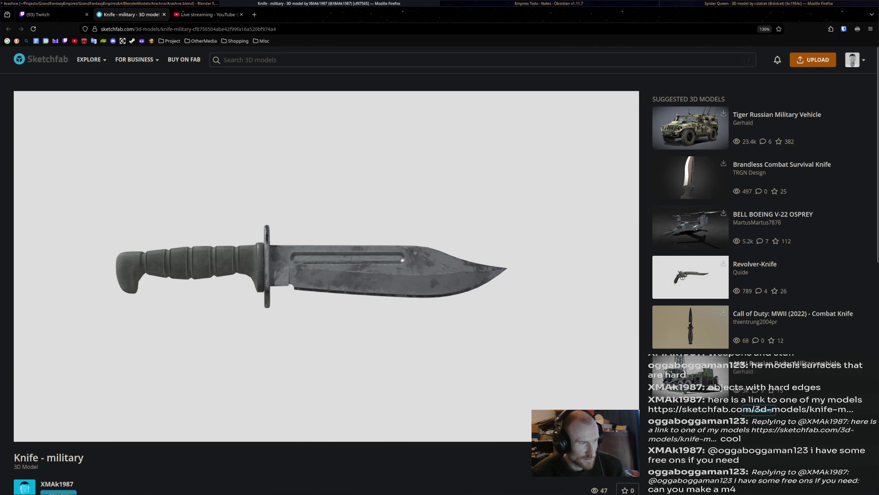
Close the Sketchfab 'Knife - military' window with Alt+F4.
key("alt+F4")
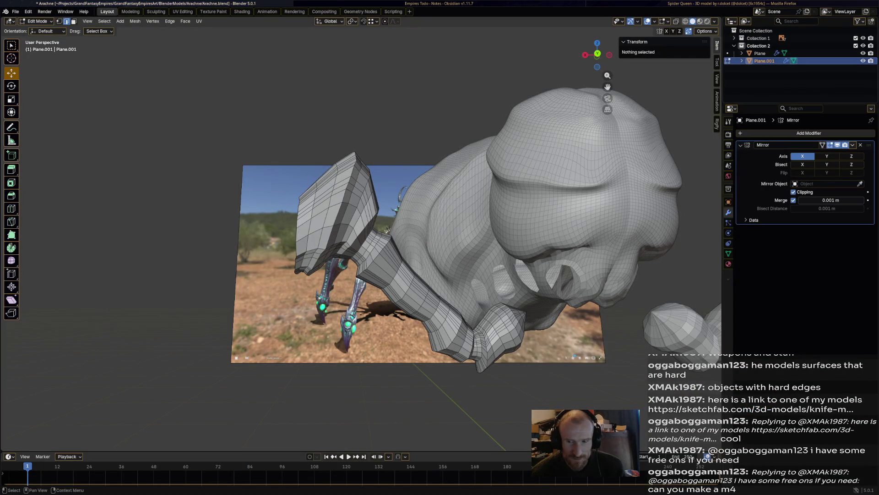
Select the broad-end ring and extend the selection to the whole connected leg with Ctrl+L.
middle_click_drag(439, 248, 410, 165, "shift")
scroll(362, 231, "up", 1)
left_click(217, 178, "alt")
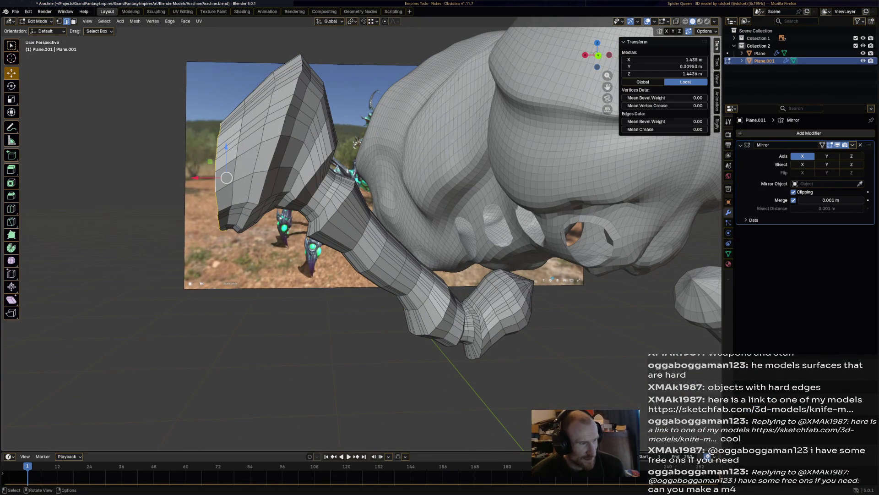
middle_click_drag(219, 178, 321, 161)
mouse_move(333, 246)
middle_mouse_down()
mouse_move(305, 161)
mouse_move(337, 236)
mouse_move(321, 225)
mouse_move(339, 220)
middle_mouse_up()
scroll(326, 218, "up", 2)
scroll(339, 219, "up", 4)
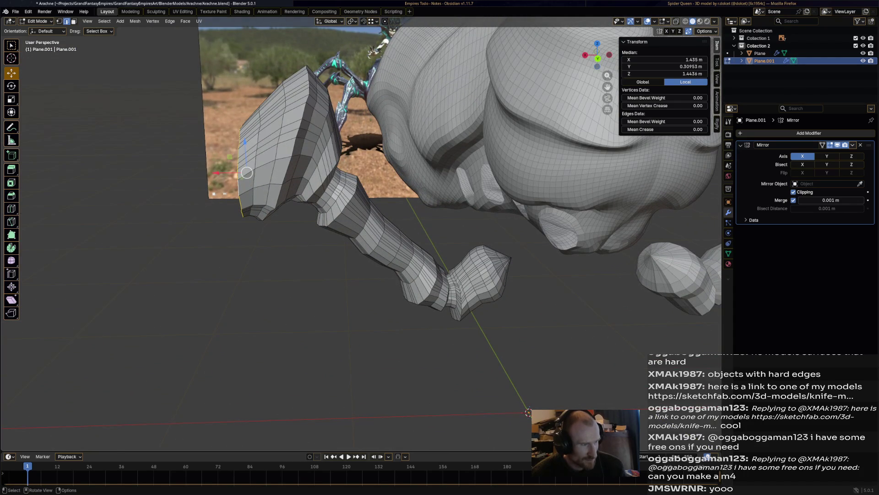
key("ctrl+l")
Switch the leg object into Sculpt Mode.
middle_click_drag(528, 412, 517, 389)
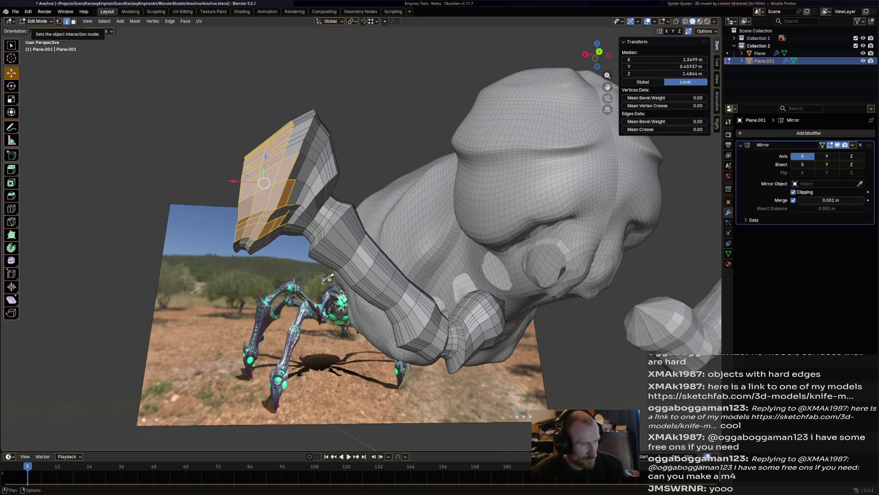
left_click(36, 21)
left_click(42, 46)
mouse_move(353, 167)
middle_mouse_down()
mouse_move(320, 137)
mouse_move(288, 126)
middle_mouse_up()
mouse_move(372, 251)
middle_mouse_down()
mouse_move(361, 280)
mouse_move(373, 216)
mouse_move(362, 256)
middle_mouse_up()
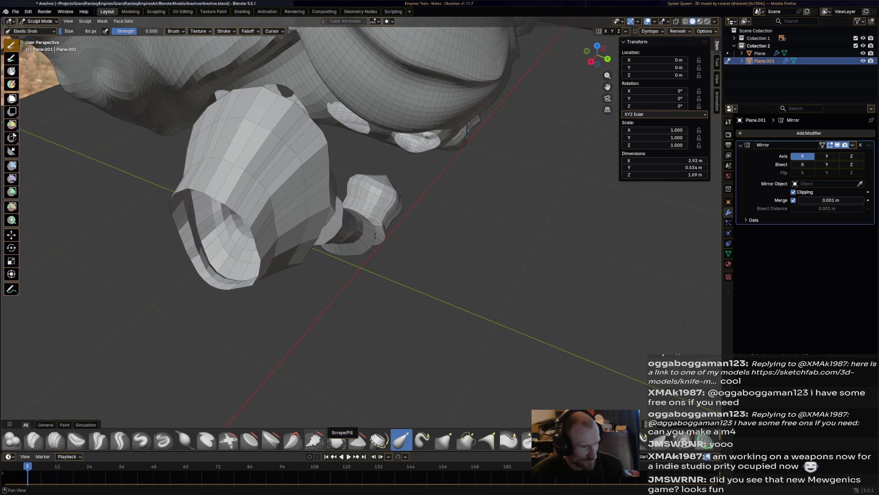
Pick the Smooth brush and smooth the side of the leg and its plate.
left_click(315, 440)
left_click(337, 440)
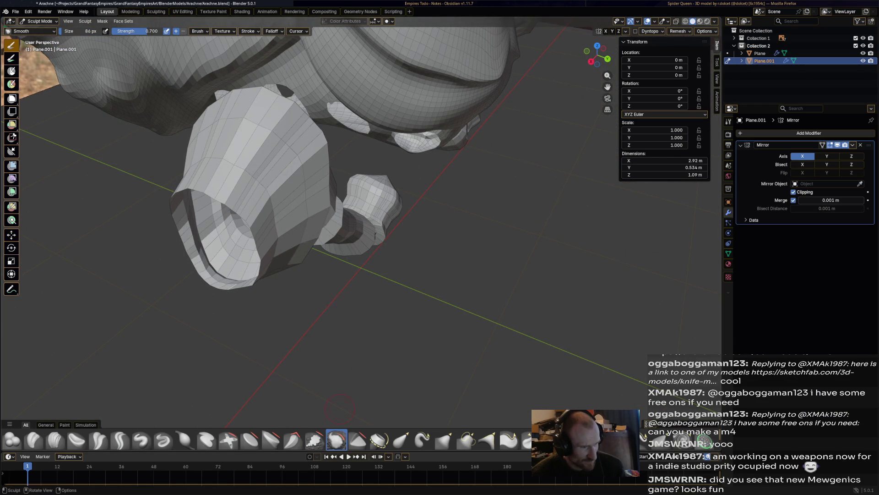
middle_click_drag(316, 225, 307, 183)
mouse_move(307, 183)
left_mouse_down()
mouse_move(291, 229)
mouse_move(297, 193)
mouse_move(275, 225)
mouse_move(284, 220)
left_mouse_up()
middle_click_drag(284, 220, 303, 117)
mouse_move(302, 119)
left_mouse_down()
mouse_move(291, 188)
mouse_move(277, 163)
left_mouse_up()
Smooth the foot and claw tip, then inspect the model from below.
mouse_move(277, 163)
middle_mouse_down()
mouse_move(342, 265)
mouse_move(418, 153)
middle_mouse_up()
mouse_move(418, 153)
left_mouse_down()
mouse_move(467, 193)
mouse_move(479, 247)
mouse_move(474, 137)
mouse_move(440, 137)
left_mouse_up()
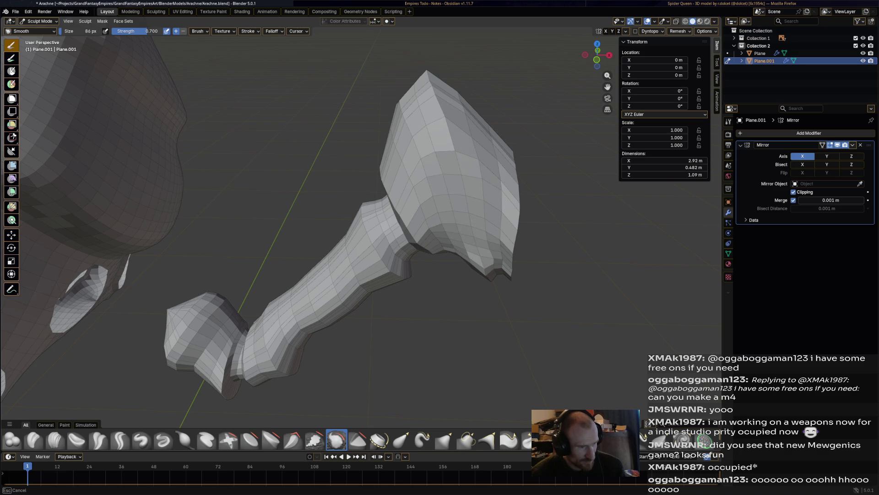
mouse_move(486, 261)
left_mouse_down()
mouse_move(476, 256)
mouse_move(481, 174)
mouse_move(471, 216)
left_mouse_up()
middle_click_drag(471, 216, 394, 158)
middle_click_drag(388, 268, 347, 223)
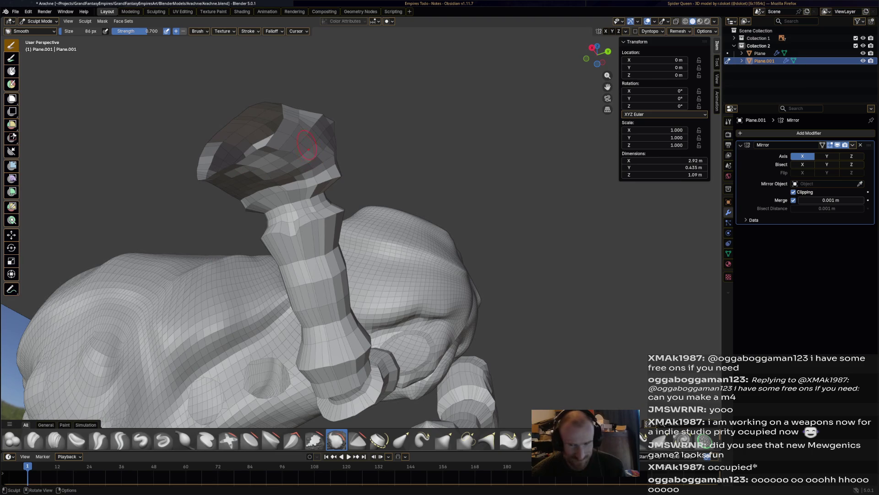
mouse_move(304, 146)
middle_mouse_down()
mouse_move(340, 270)
mouse_move(330, 219)
mouse_move(266, 204)
mouse_move(512, 193)
mouse_move(22, 156)
middle_mouse_up()
scroll(379, 255, "up", 5)
scroll(377, 261, "up", 2)
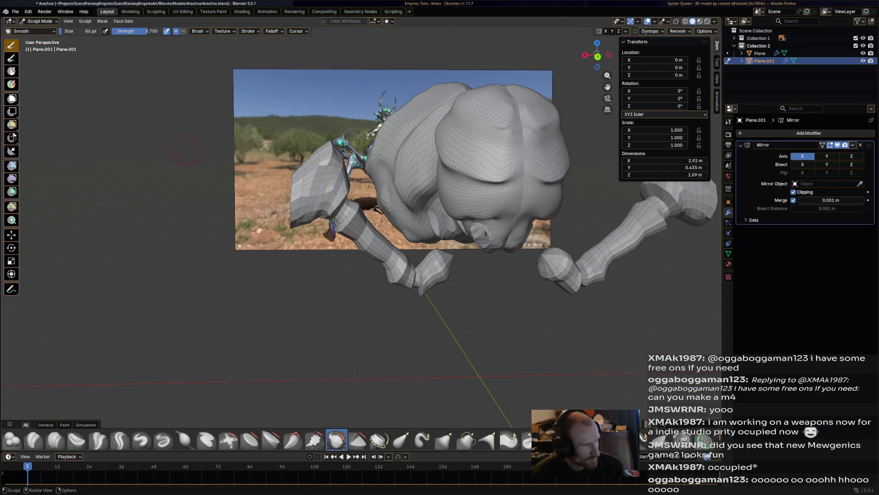
left_click(39, 21)
Enter Edit Mode and move, rotate and scale the front leg's tip vertices outward.
left_click(40, 38)
scroll(367, 229, "up", 1)
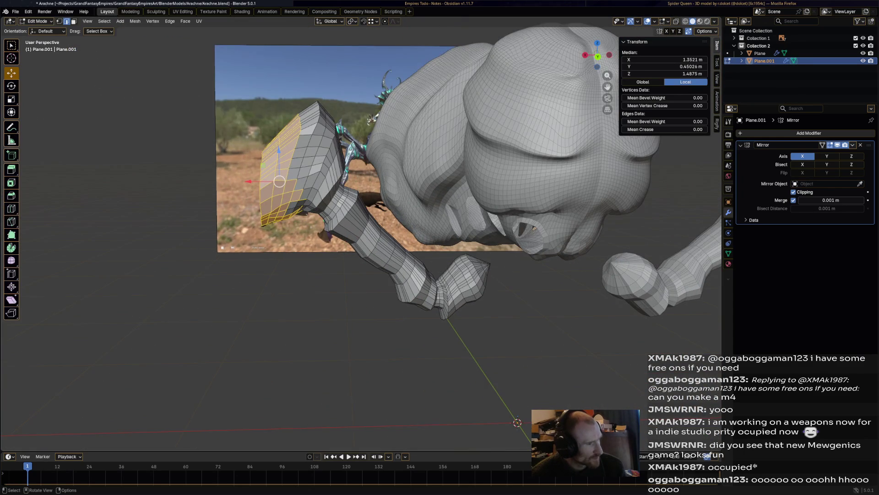
mouse_move(366, 229)
middle_mouse_down()
mouse_move(358, 215)
mouse_move(353, 229)
middle_mouse_up()
left_click_drag(265, 190, 254, 190)
key("r")
left_click(303, 202)
key("s")
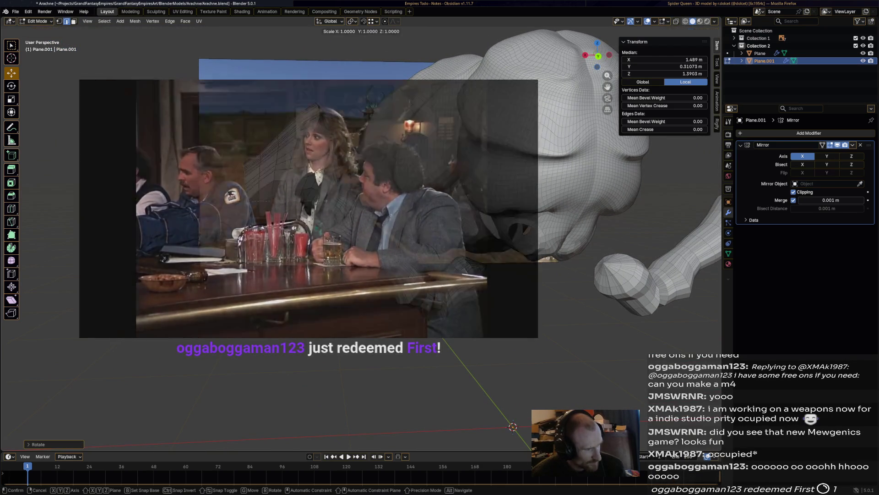
left_click(303, 201)
Rotate and scale the tip vertices again to refine the tip's angle and width.
key("g")
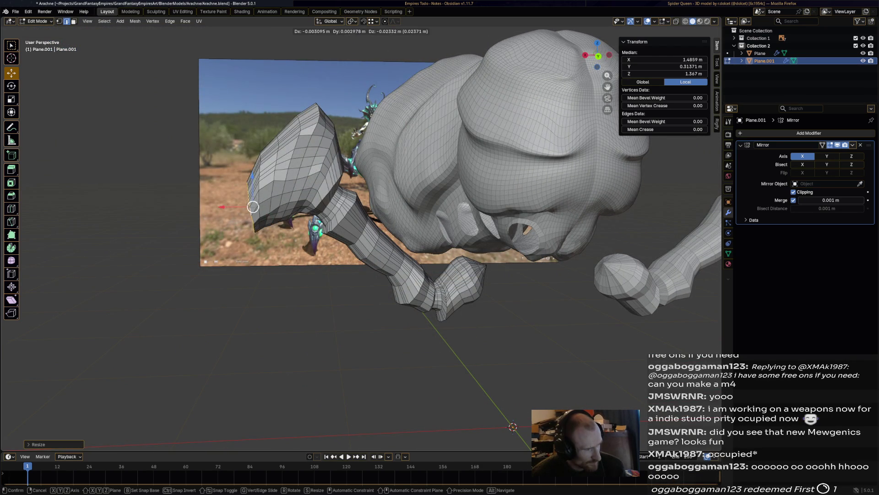
key("r")
left_click(298, 211)
key("s")
left_click(298, 210)
key("g")
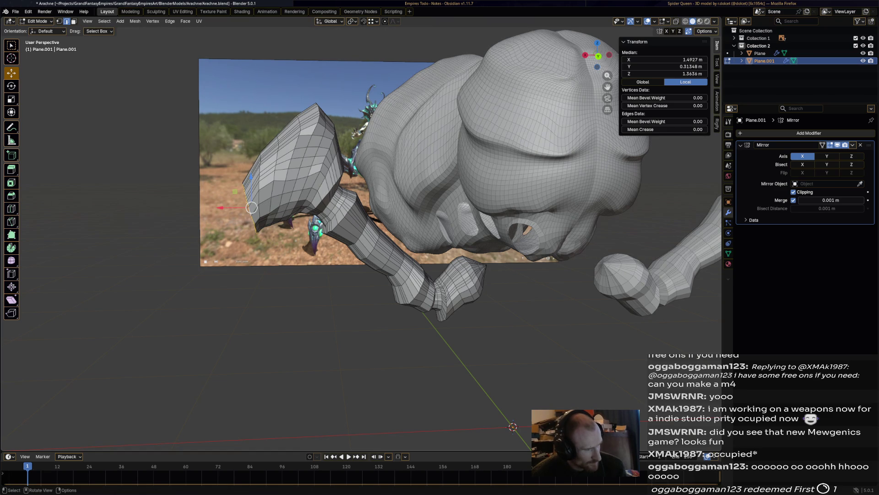
key("Escape")
Add a new tip segment, then rotate and shrink its end edge.
key("g")
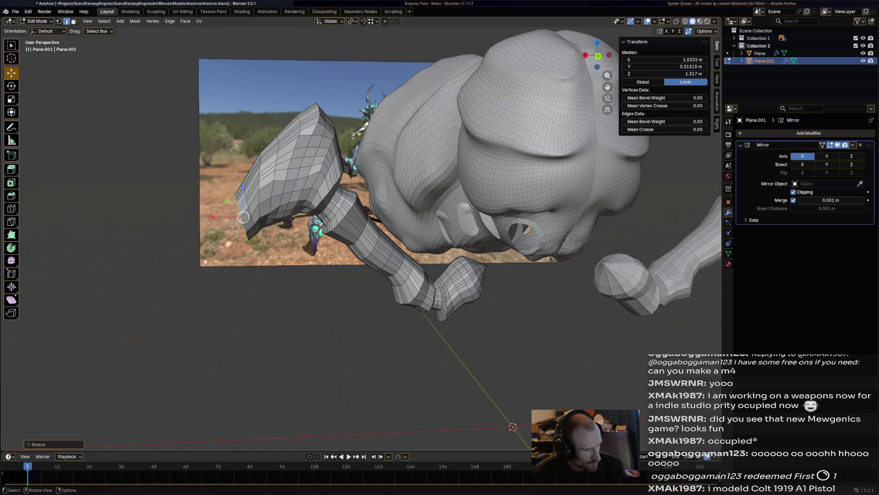
left_click(235, 233)
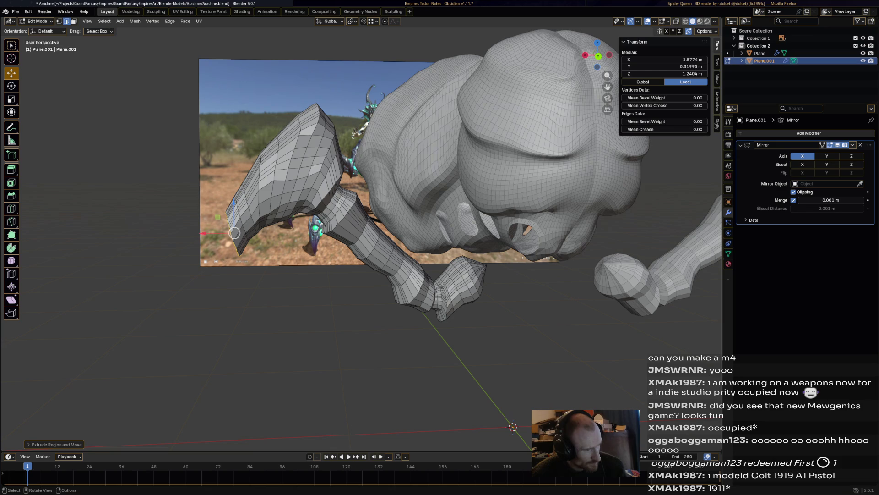
key("r")
left_click(278, 219)
key("s")
left_click(278, 220)
key("g")
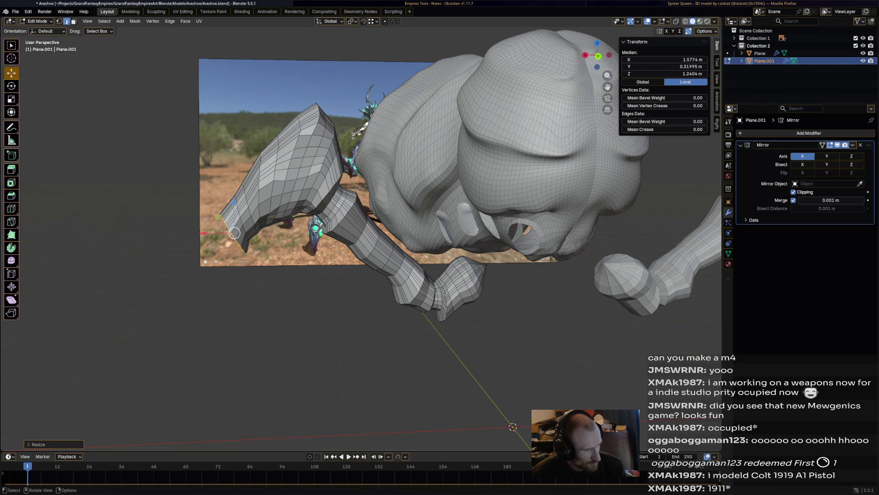
key("Return")
Extrude two more narrowing segments from the tip, angling down and to the left.
key("e")
key("Return")
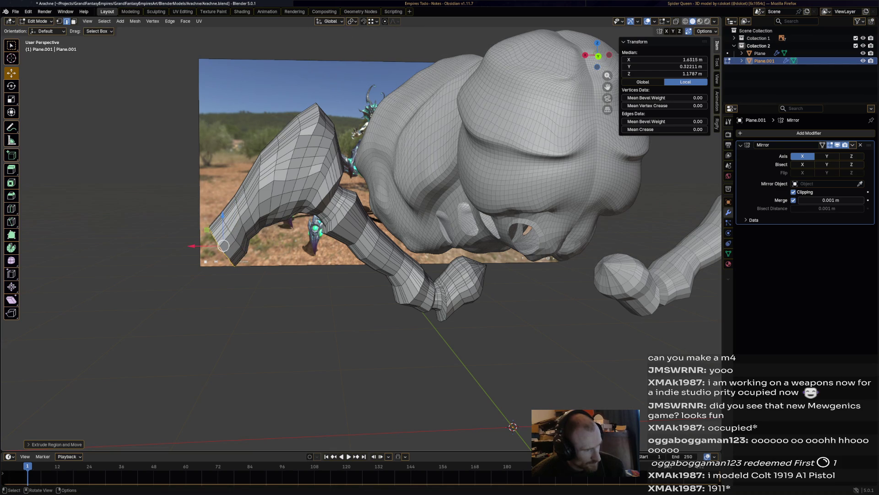
key("s")
key("Return")
key("e")
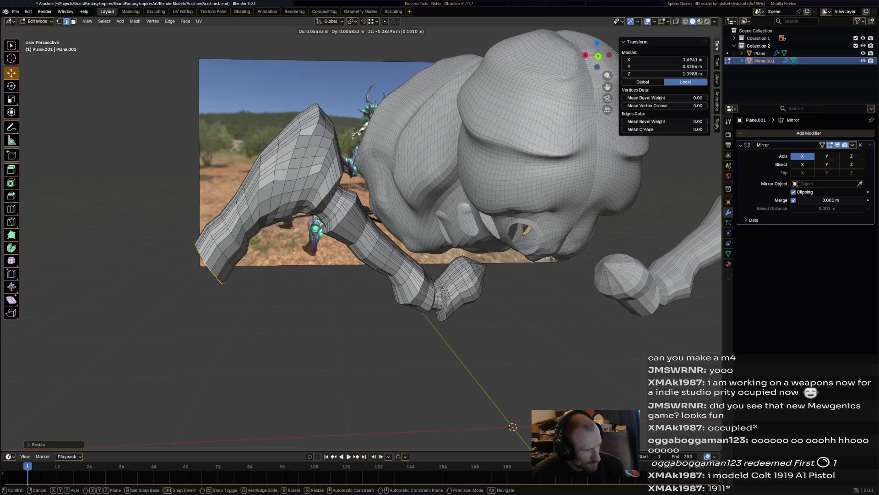
left_click(210, 262)
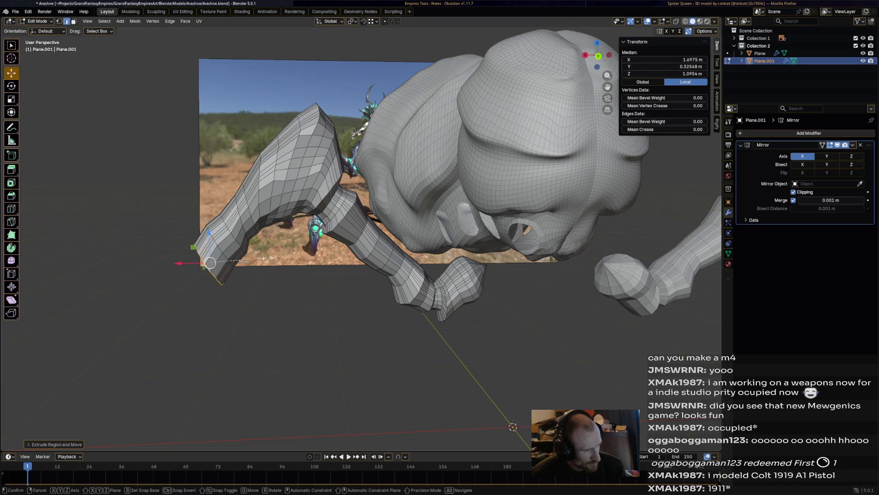
key("s")
key("Escape")
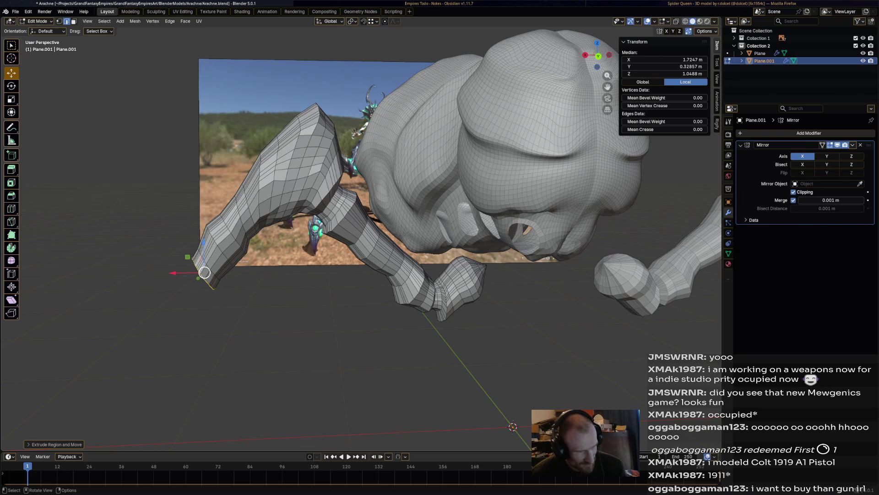
Reposition and enlarge the last tip edge, then bring up the Sketchfab Spider Queen reference.
key("g")
key("s")
left_click(281, 269)
scroll(281, 270, "down", 6)
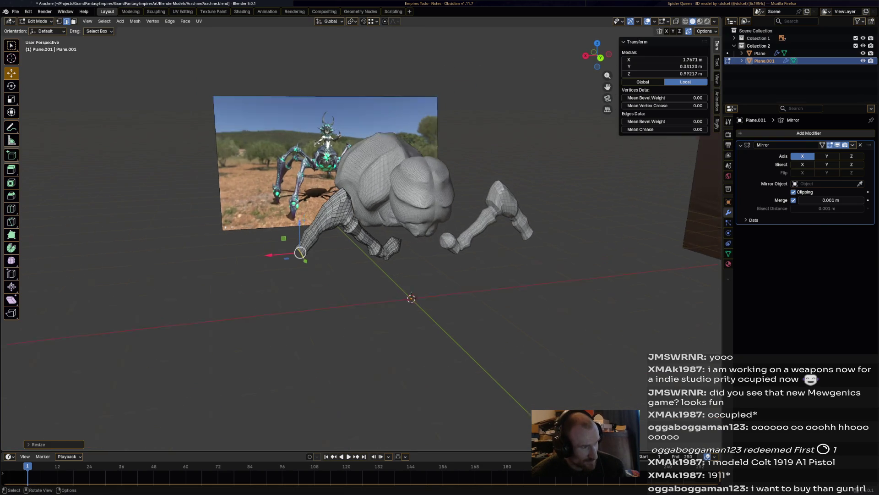
key("alt+Tab")
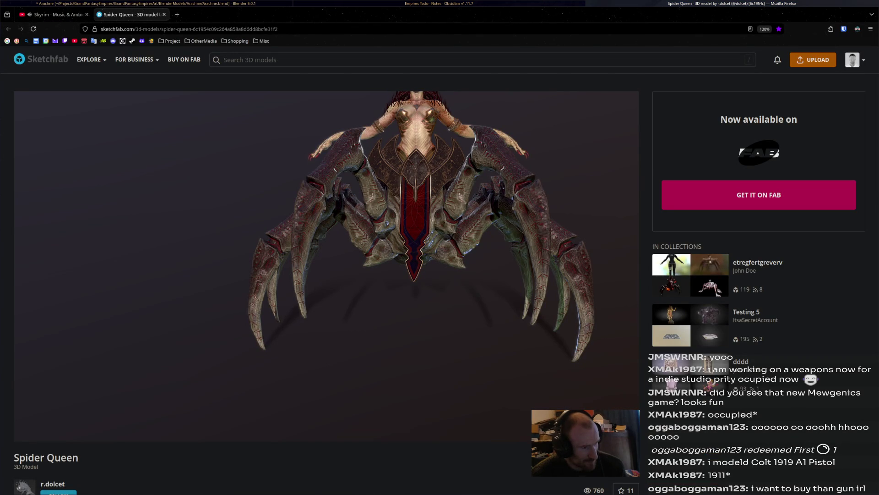
Back in Blender, extrude the leg tip downward and scale the new edge.
key("alt+Tab")
key("alt+Tab")
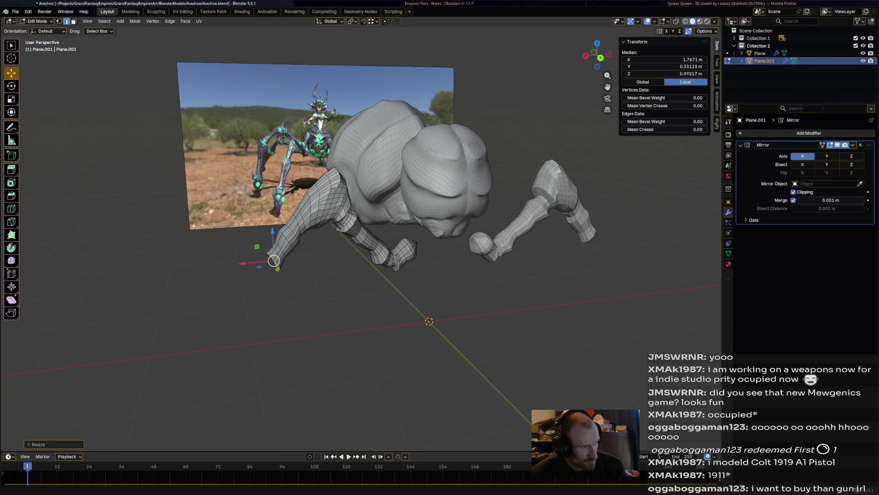
middle_click_drag(362, 229, 376, 220)
scroll(376, 220, "up", 3)
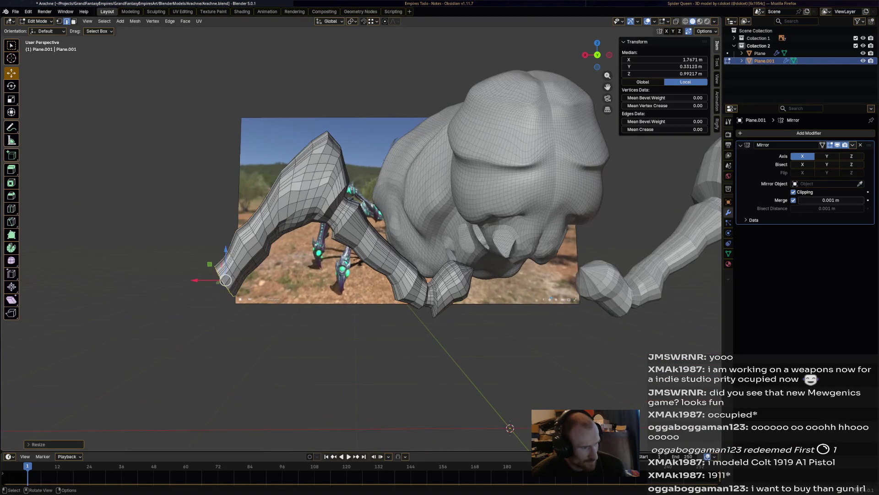
key("e")
left_click(220, 296)
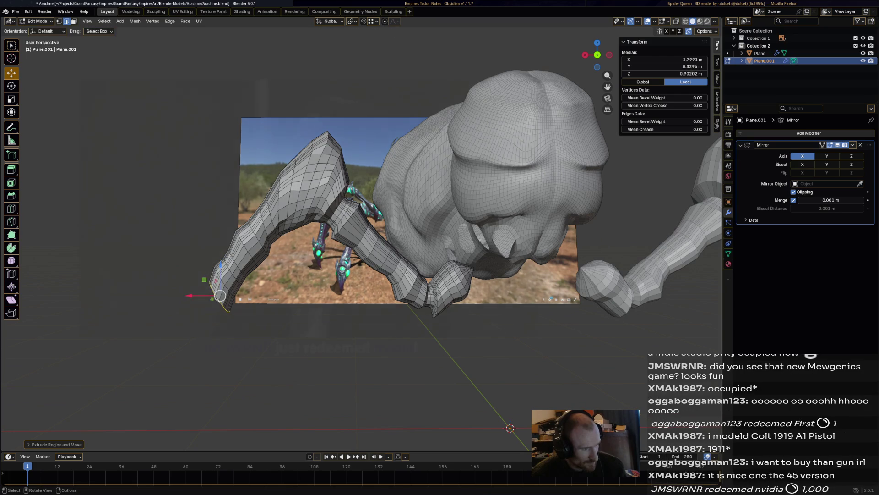
key("g")
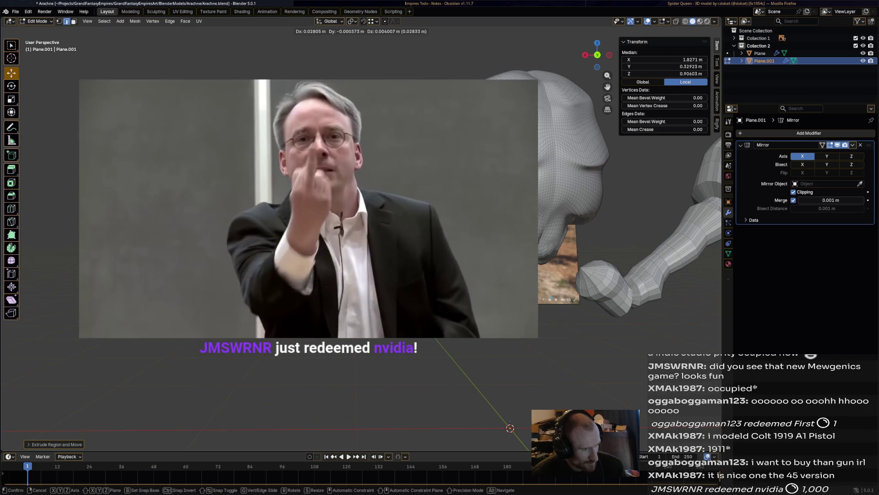
key("s")
key("Return")
Position the tip, shrink it toward a point and extrude it further down.
key("g")
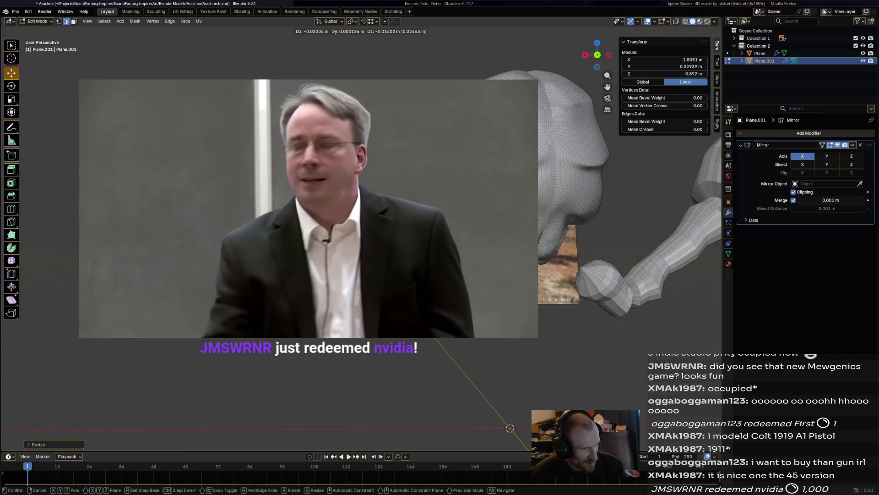
left_click(210, 311)
key("s")
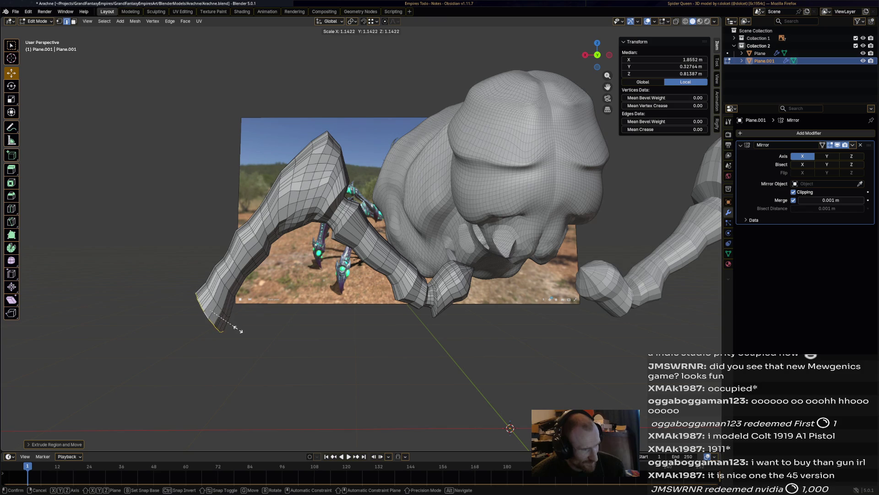
key("Return")
key("e")
left_click(213, 317)
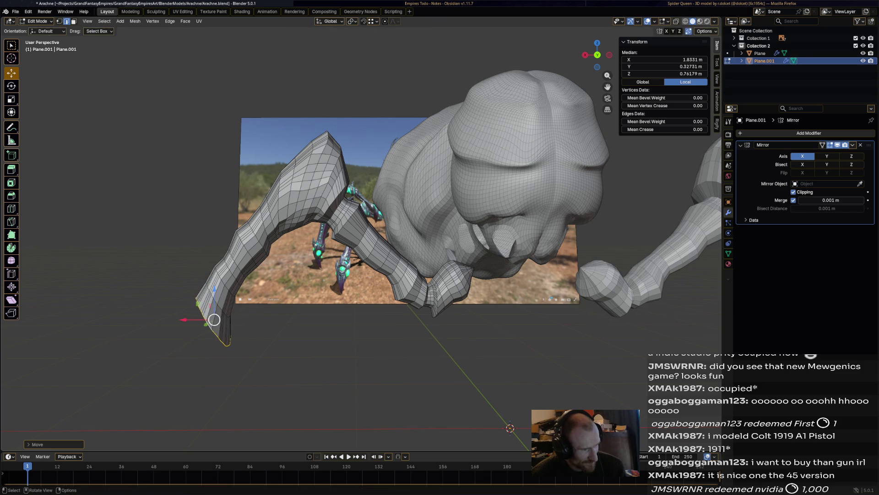
After checking the reference, scale and reposition the tip vertices to finish the pointed foot.
key("alt+Tab")
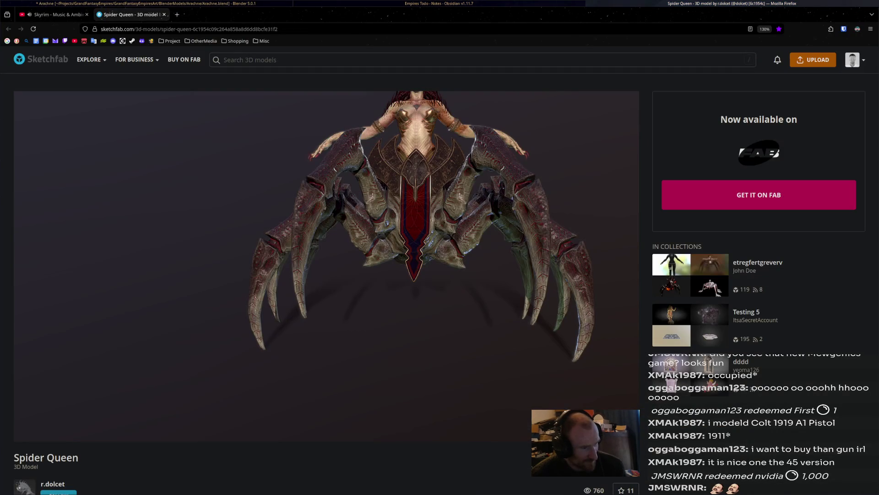
key("alt+Tab")
key("alt+Tab")
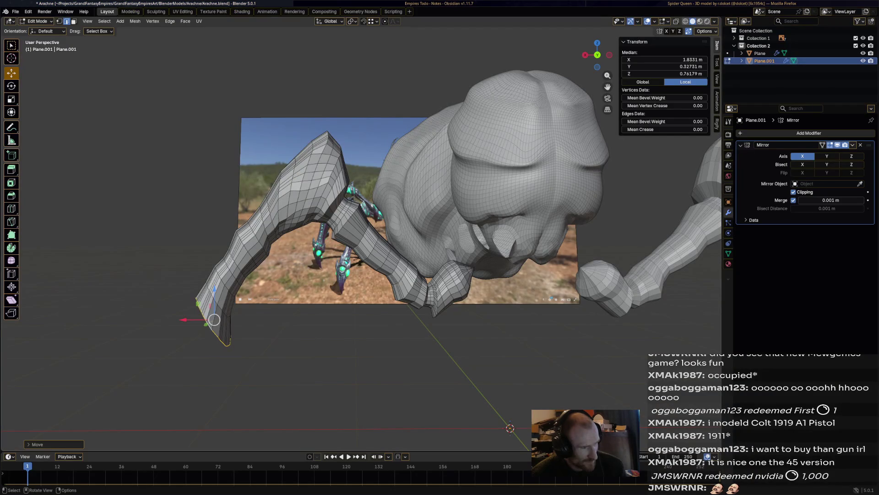
middle_click_drag(367, 239, 408, 210, "shift")
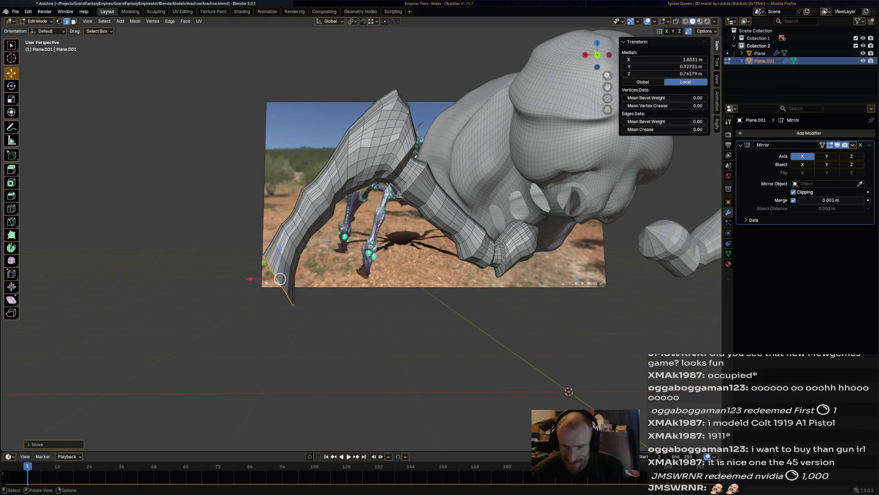
middle_click_drag(280, 279, 311, 270)
scroll(312, 271, "up", 2)
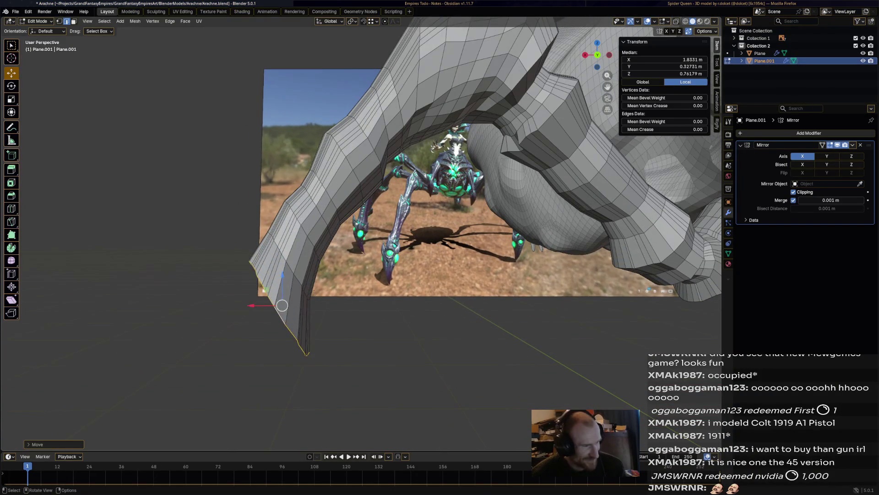
key("g")
key("s")
left_click(320, 326)
key("g")
left_click(321, 326)
mouse_move(321, 325)
middle_mouse_down()
mouse_move(256, 284)
mouse_move(235, 142)
middle_mouse_up()
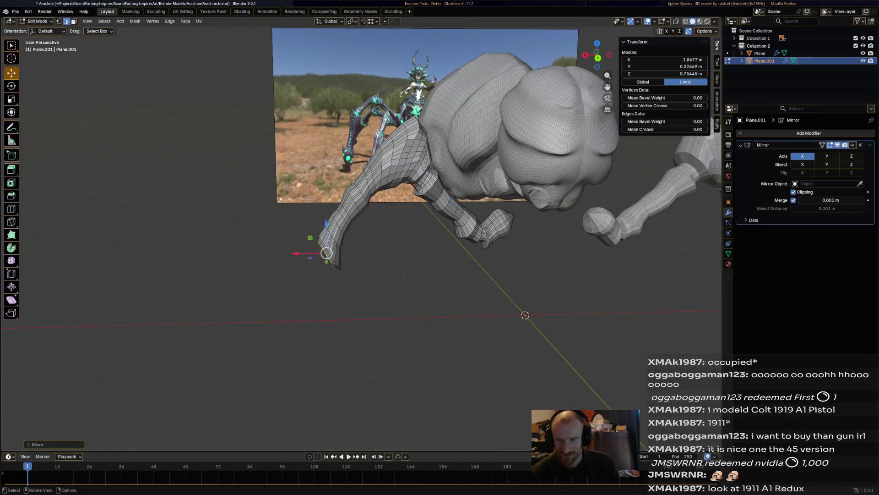